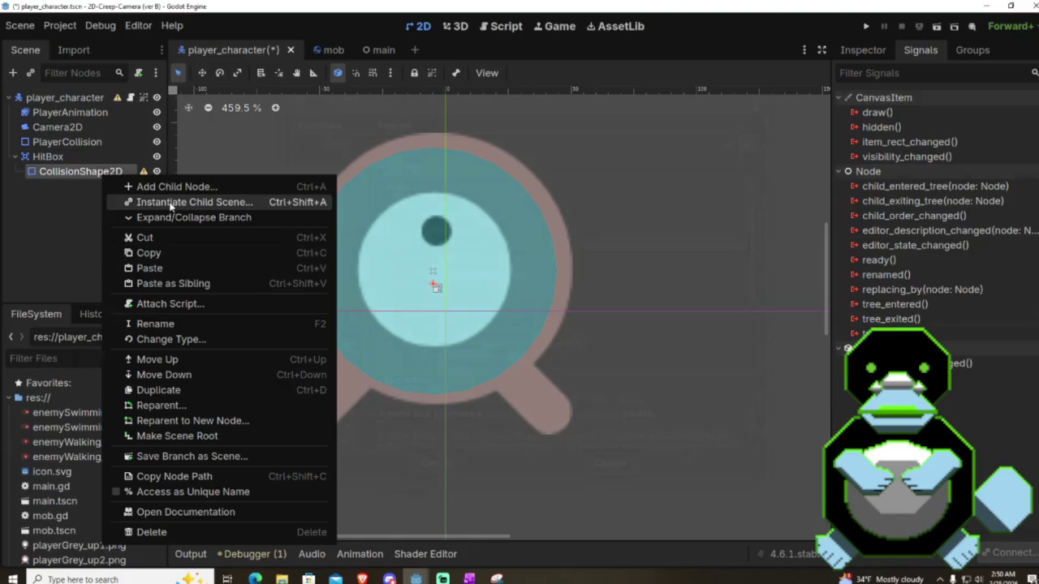
Step: Rename the CollisionShape2D under HitBox to HitboxShape
left_click(61, 176)
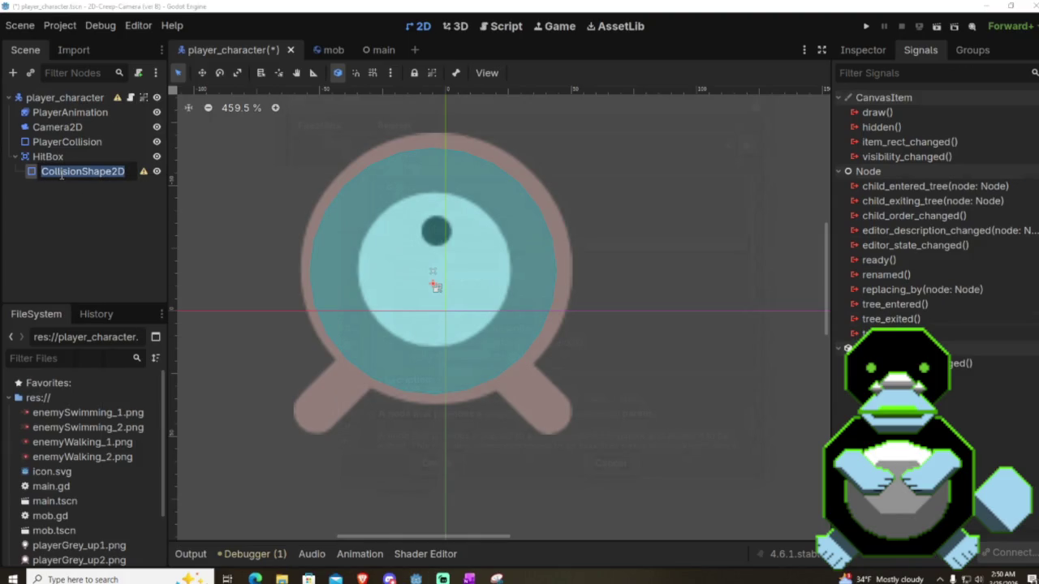
type("Hitbo")
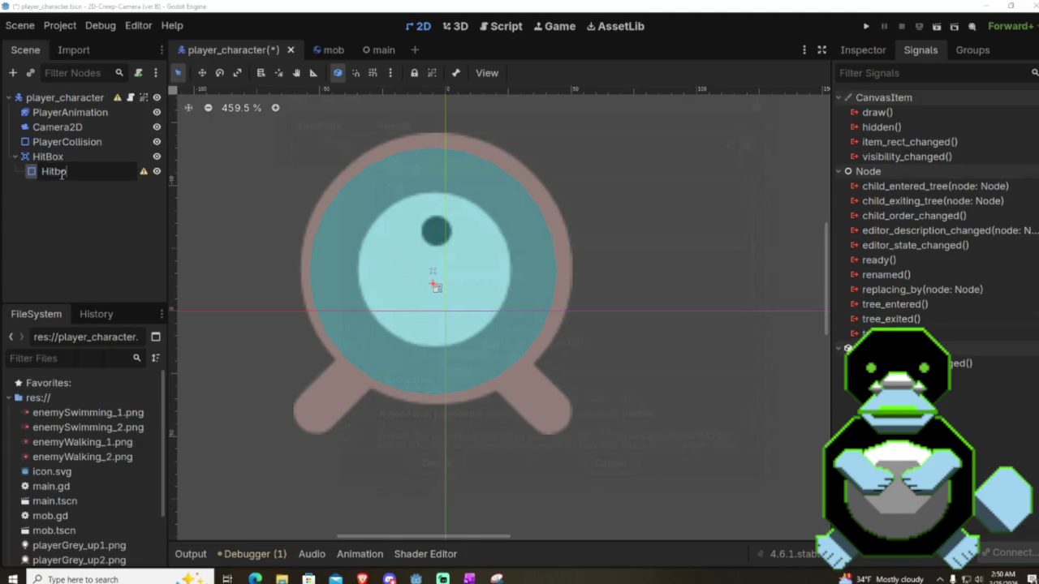
type("xShape")
key("Return")
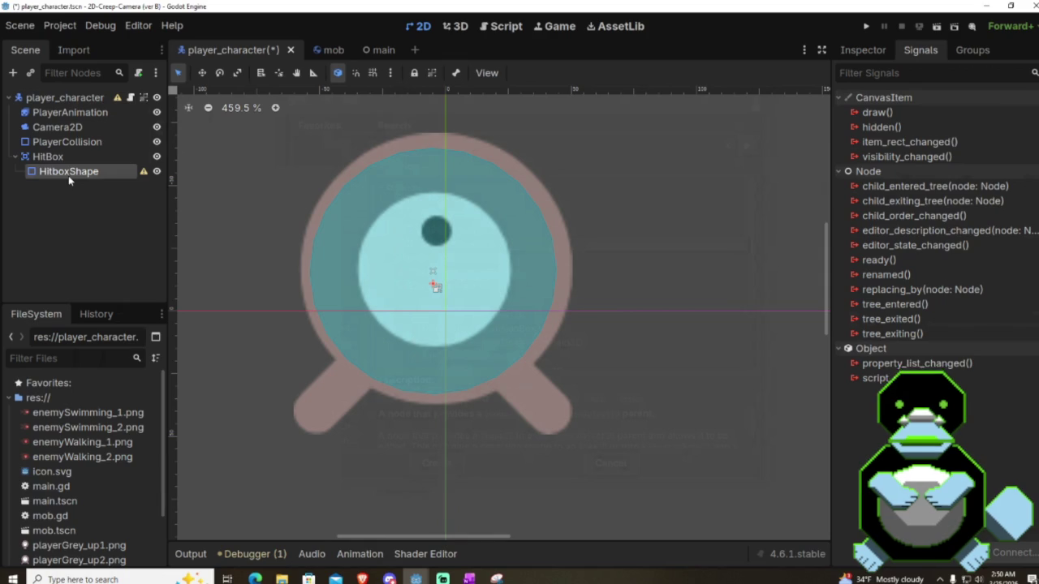
mouse_move(140, 174)
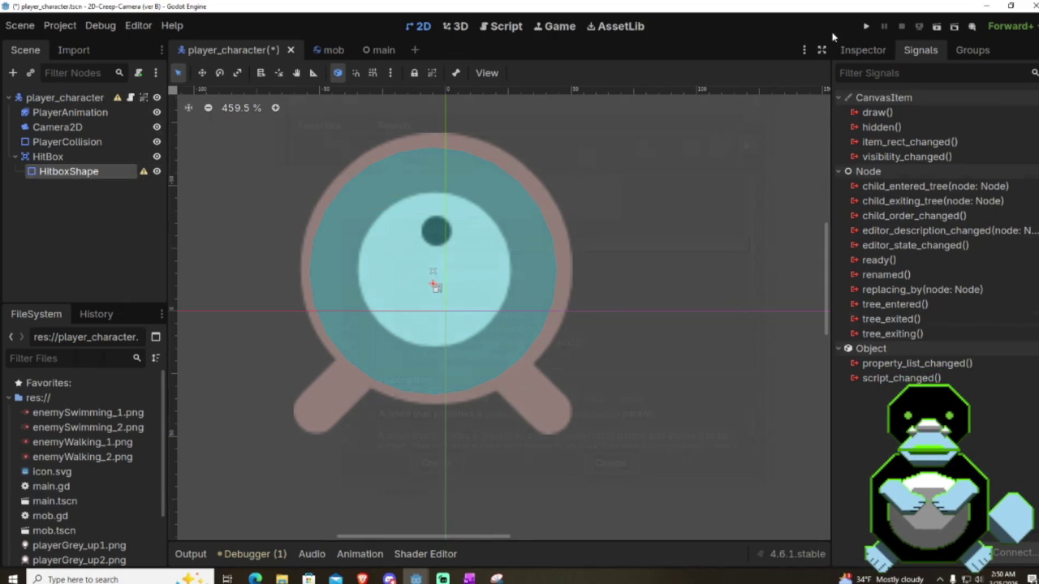
Step: Assign a new CircleShape2D to HitboxShape and drag its radius out to enclose the round body
left_click(847, 54)
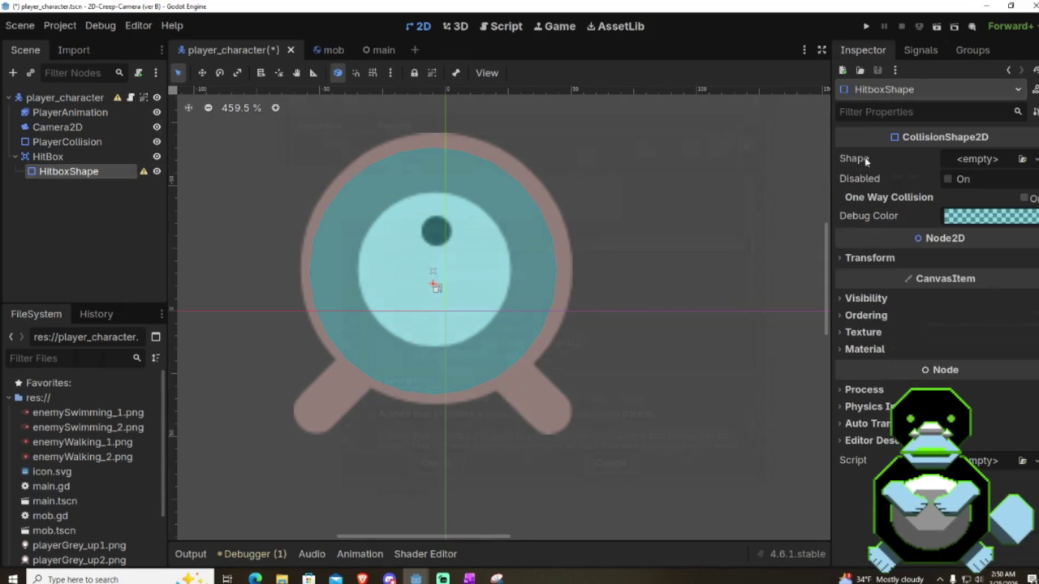
left_click(995, 160)
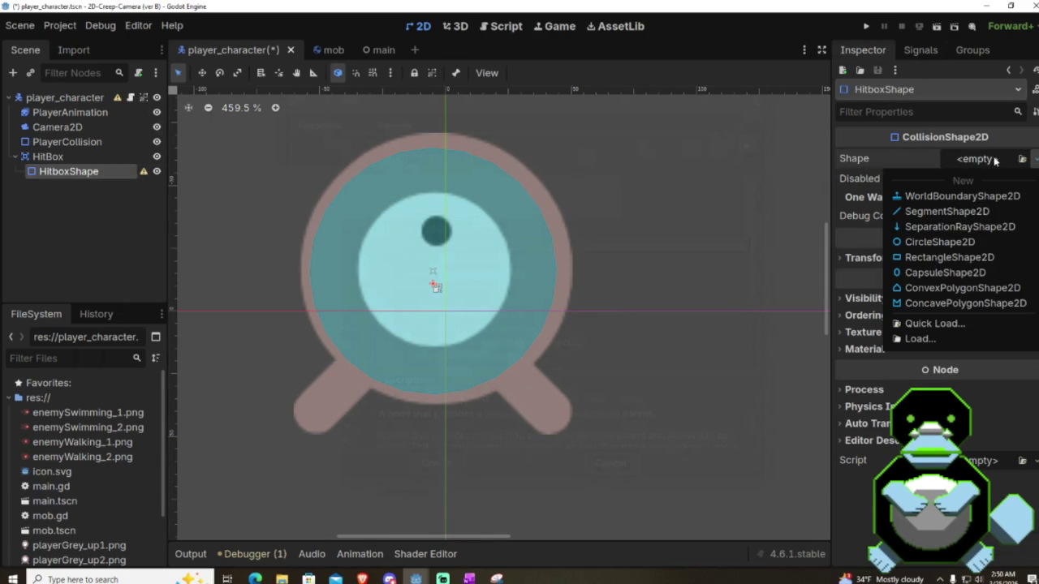
left_click(935, 242)
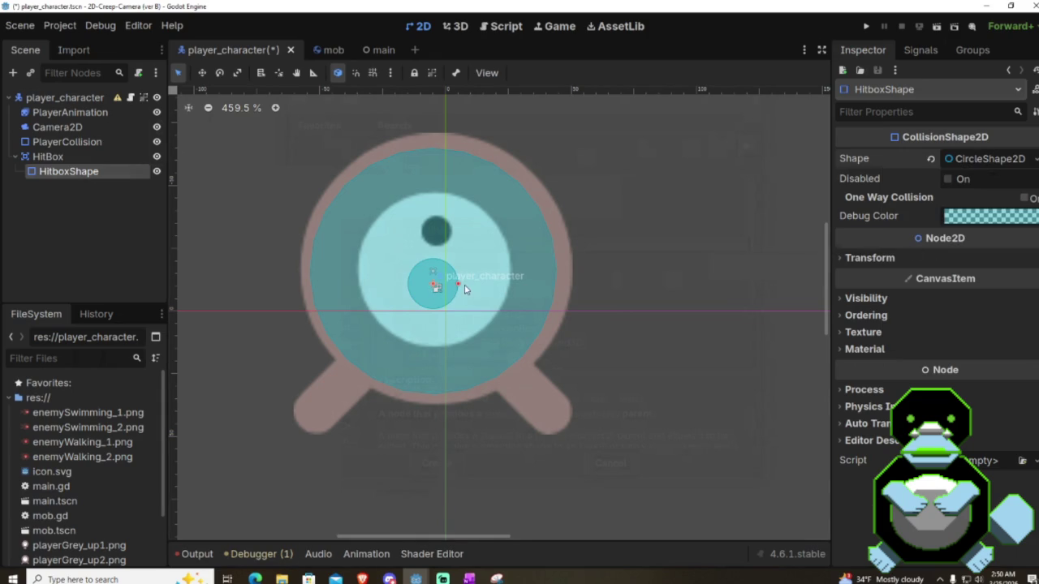
mouse_move(458, 287)
left_mouse_down()
mouse_move(571, 277)
mouse_move(547, 278)
left_mouse_up()
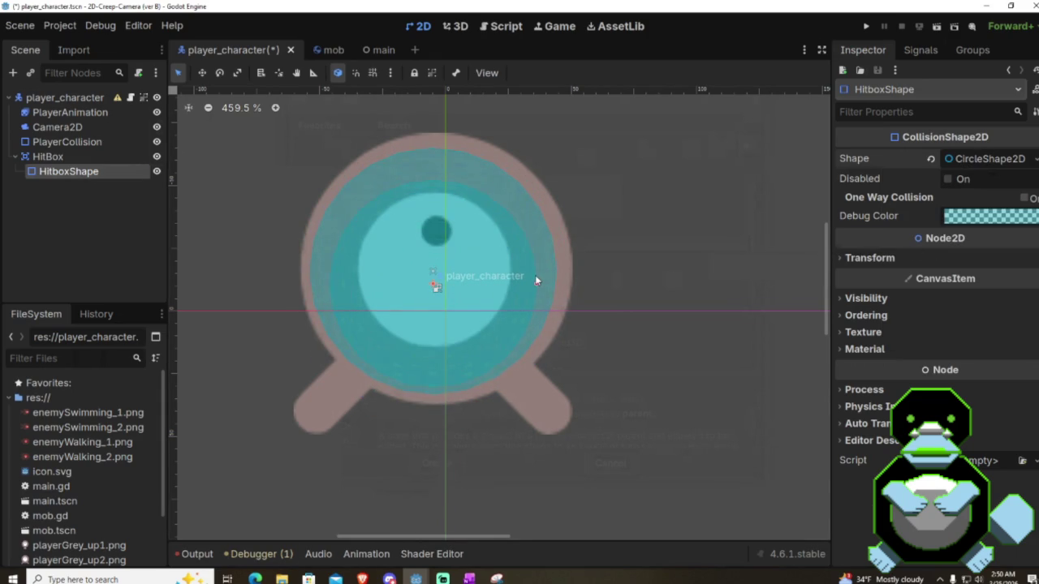
left_click_drag(552, 277, 548, 280)
mouse_move(448, 227)
left_mouse_down()
mouse_move(435, 215)
mouse_move(458, 249)
left_mouse_up()
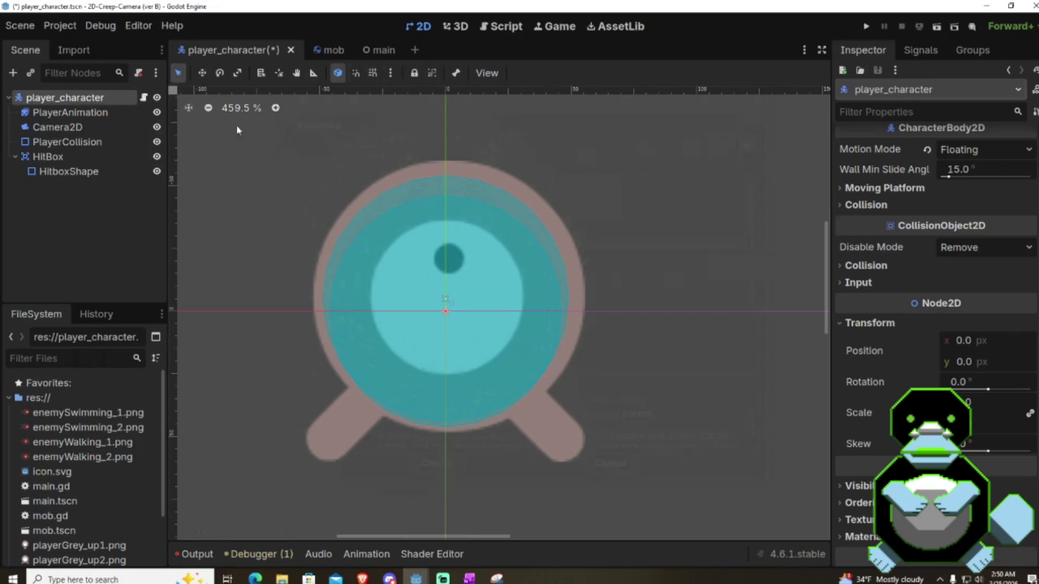
Step: Drag the HitboxShape circle a few pixels so it sits centred over the body
left_click(98, 172)
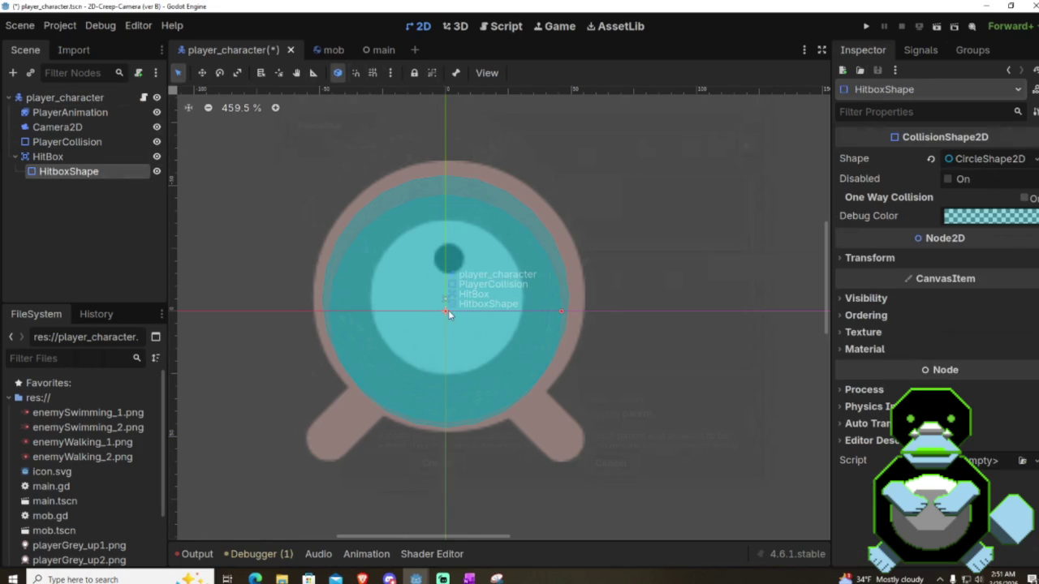
mouse_move(447, 310)
left_mouse_down()
mouse_move(422, 292)
mouse_move(417, 274)
mouse_move(456, 299)
mouse_move(450, 288)
mouse_move(436, 290)
mouse_move(456, 295)
mouse_move(438, 295)
left_mouse_up()
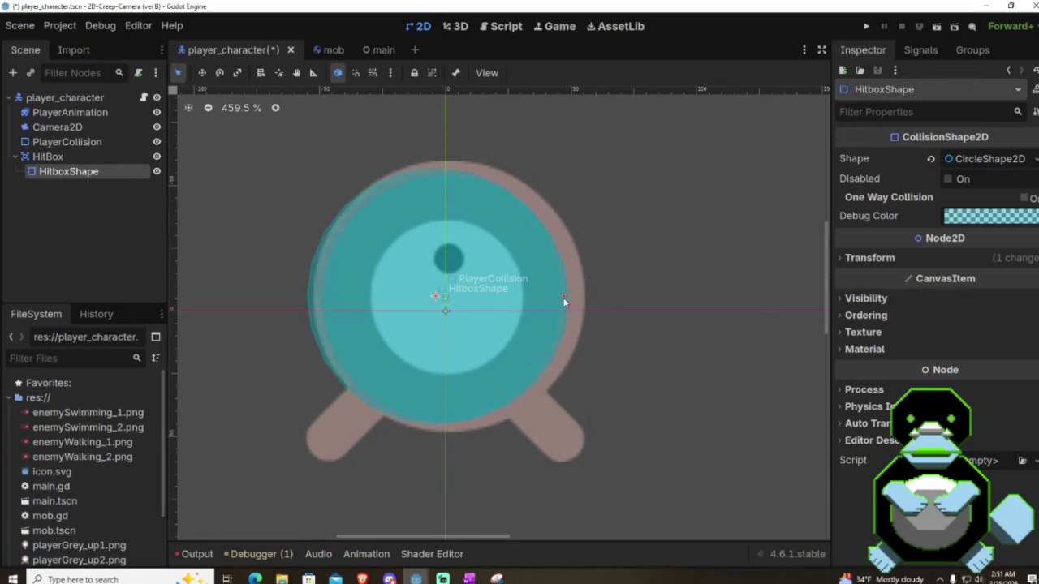
left_click_drag(454, 298, 464, 295)
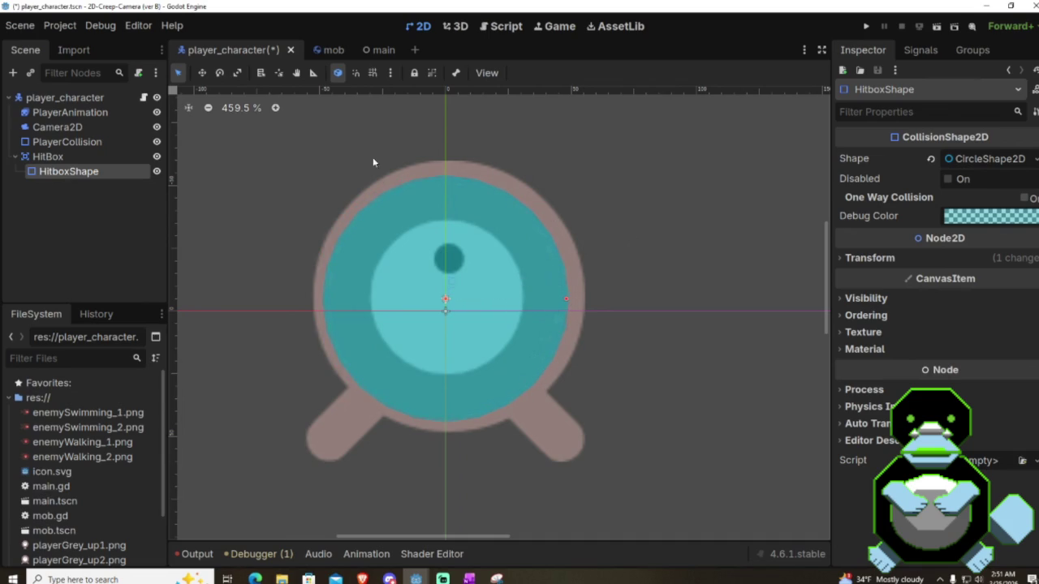
Step: Toggle grouping off for HitboxShape and select the player_character root node
left_click(431, 74)
left_click(432, 72)
left_click(304, 121)
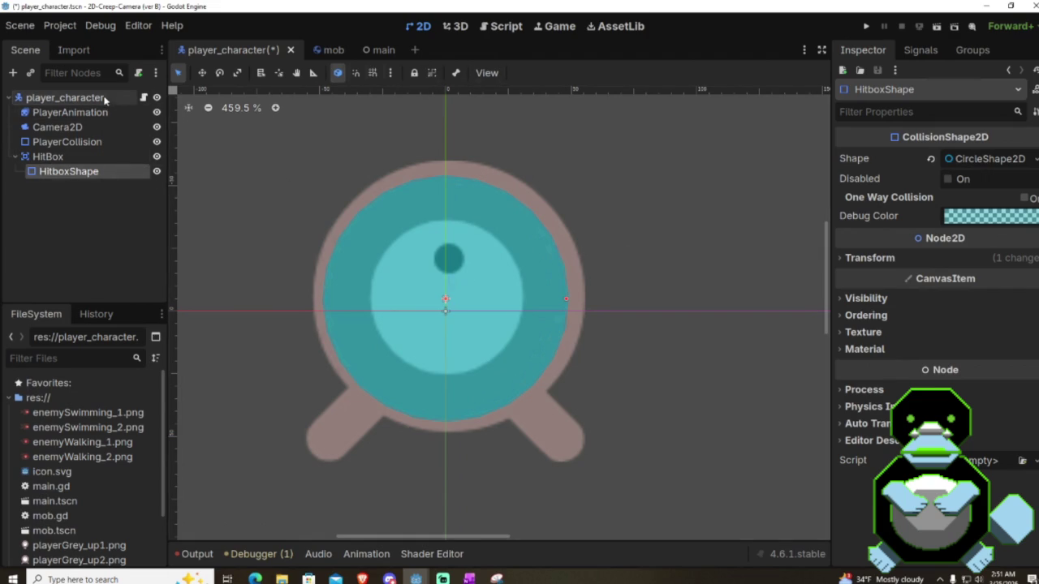
Step: Group player_character's children, then save and run the game with F5 and close it
left_click(433, 74)
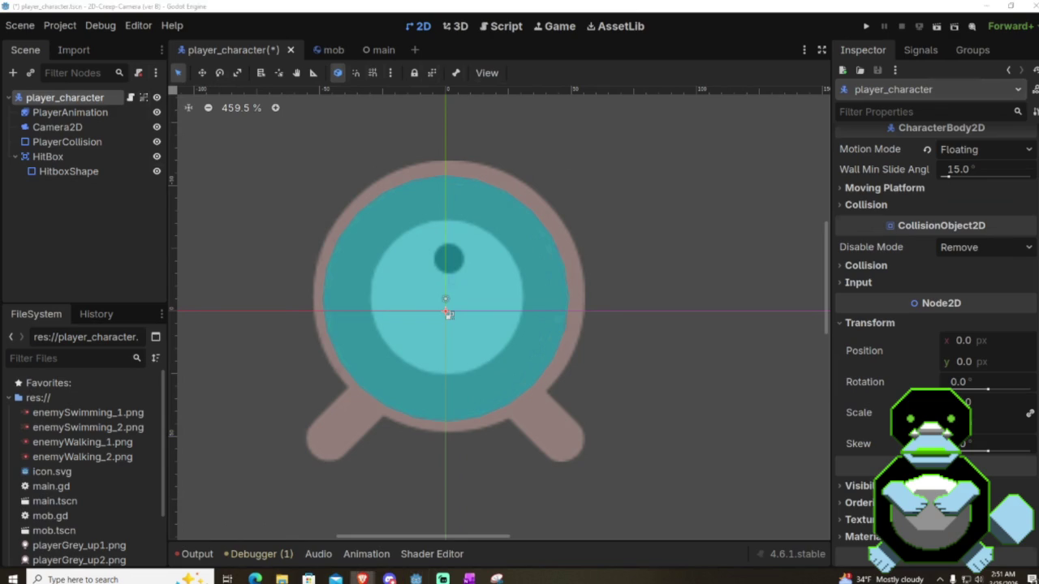
mouse_move(920, 132)
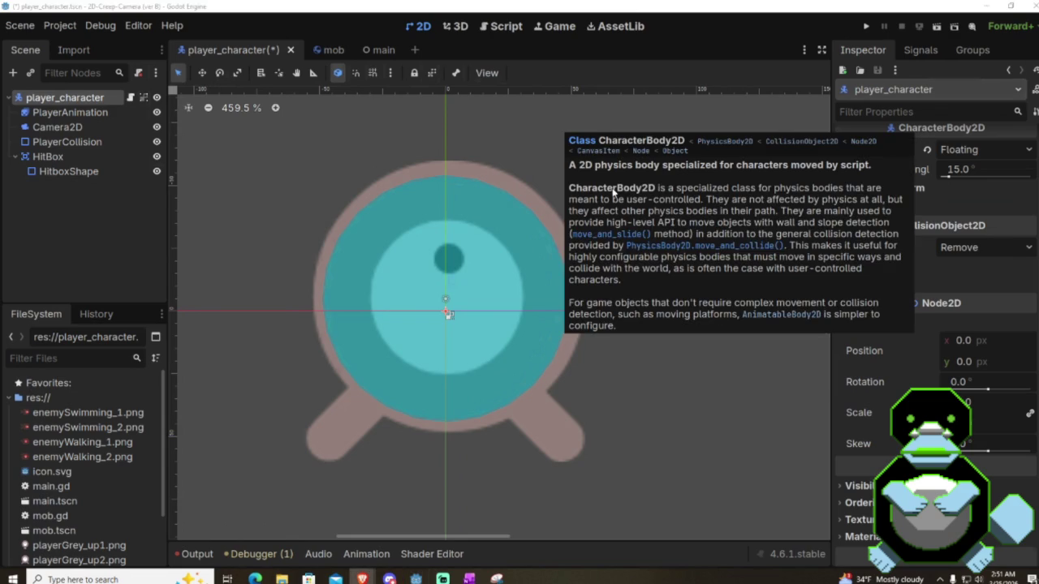
key("F5")
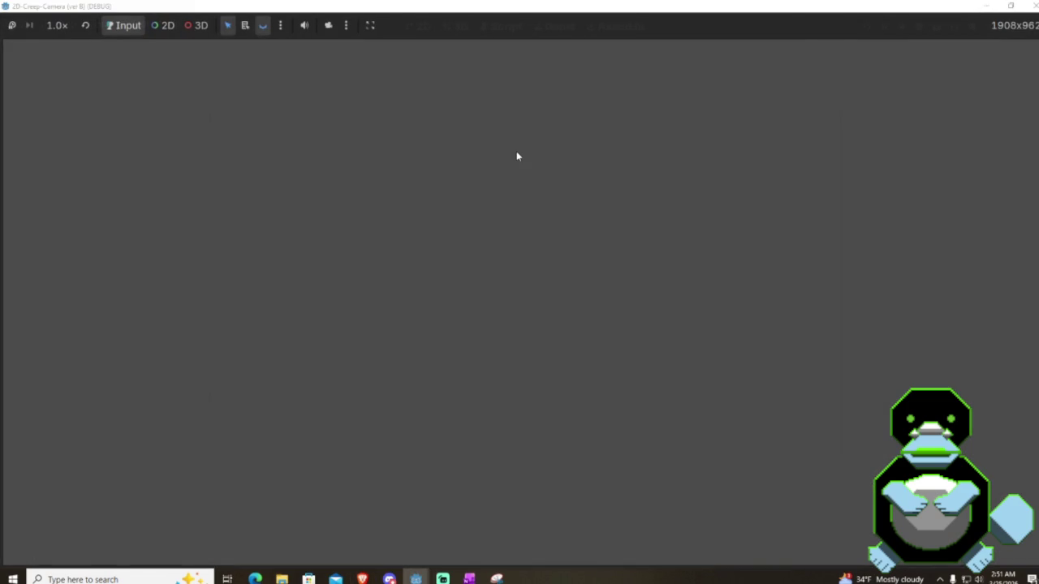
left_click(1034, 5)
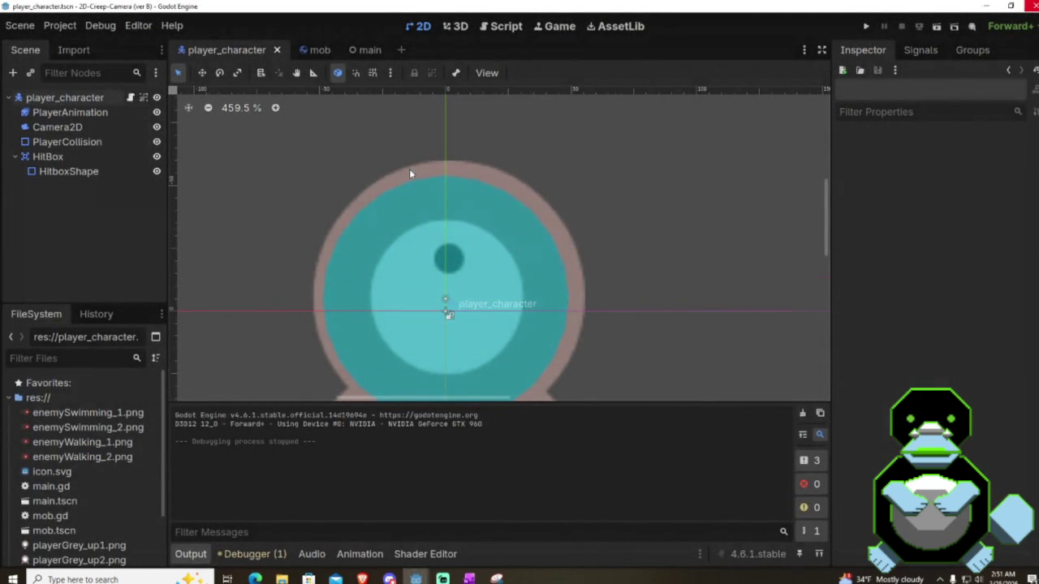
Step: Uncheck Enabled on the player's Camera2D and test-run the game with F5
scroll(408, 170, "down", 4)
scroll(407, 175, "down", 1)
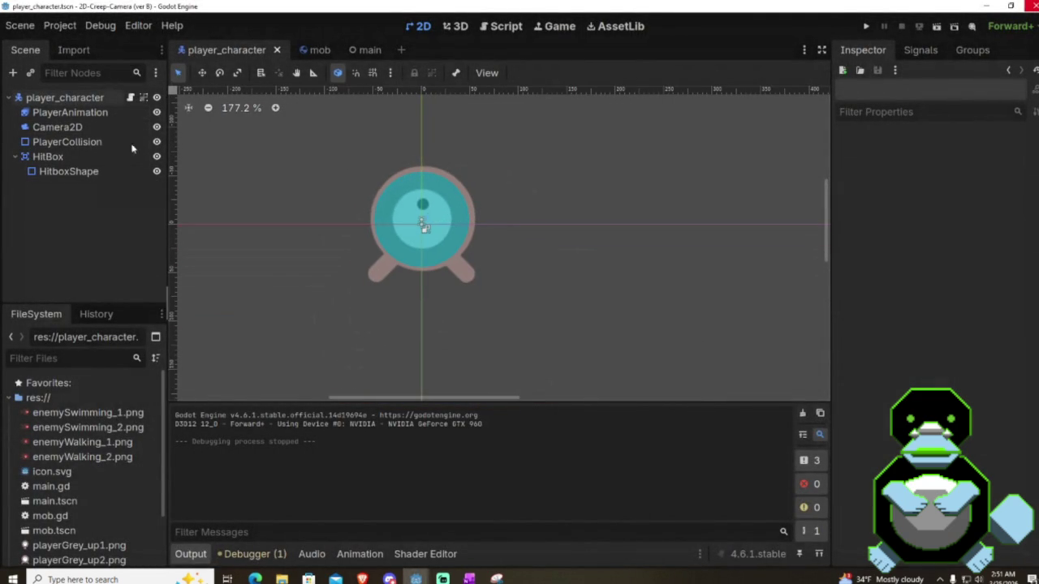
left_click(74, 127)
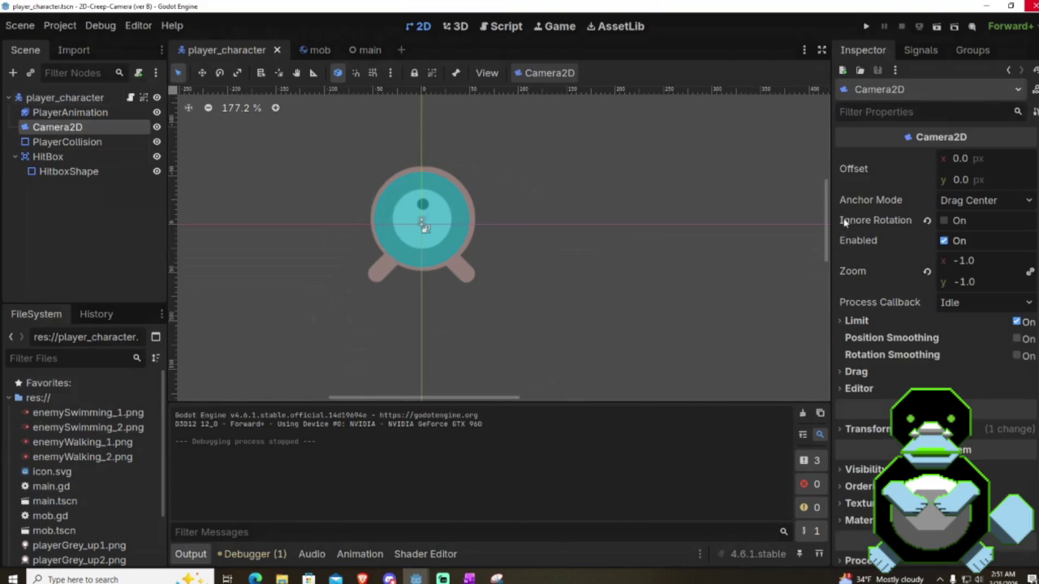
left_click(944, 241)
key("F5")
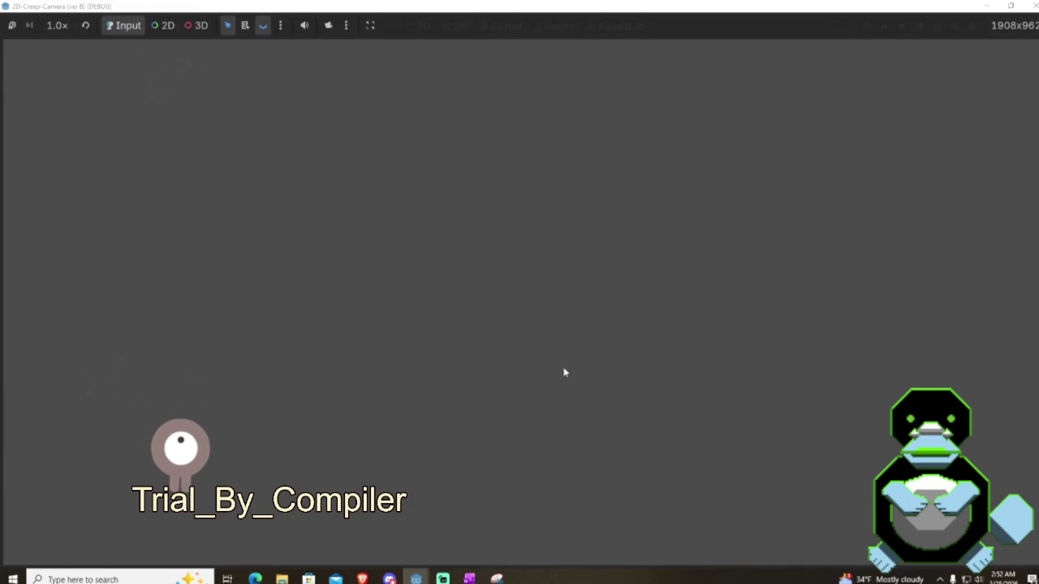
left_click(1030, 6)
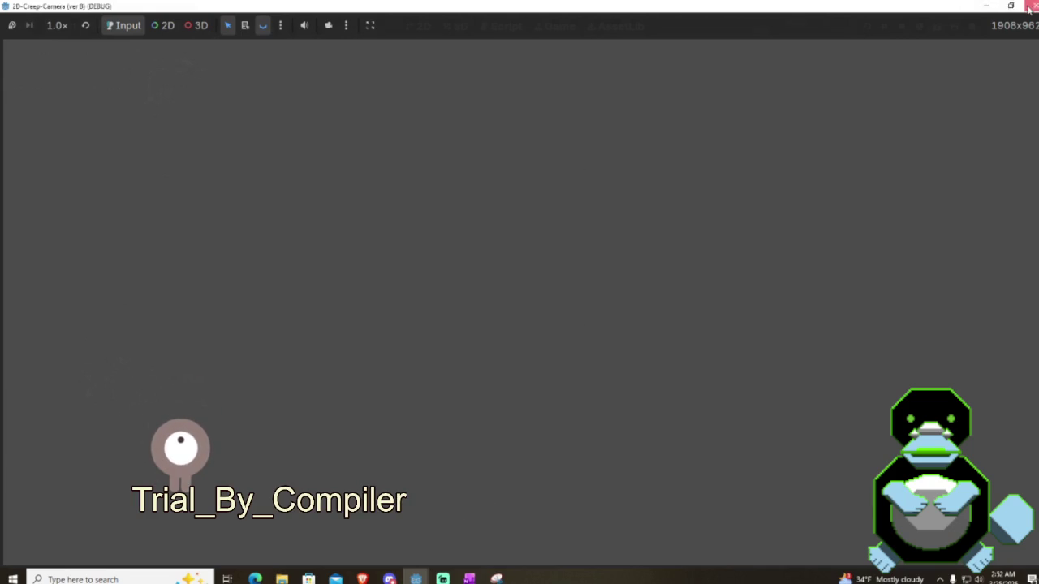
Step: Select Camera2D, focus the canvas on it with F, and zoom in on its frame
scroll(562, 239, "down", 1)
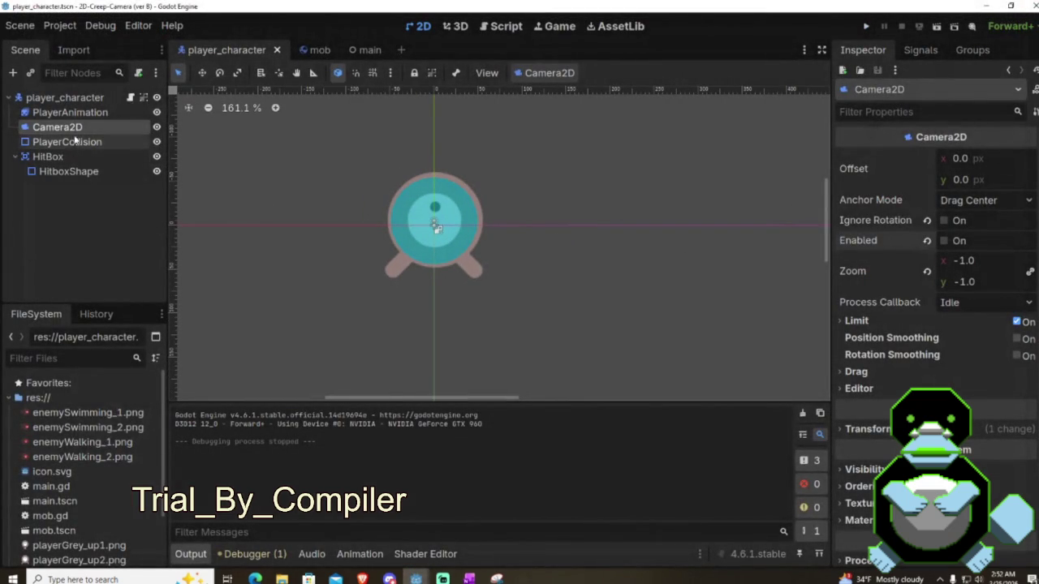
scroll(380, 223, "down", 20)
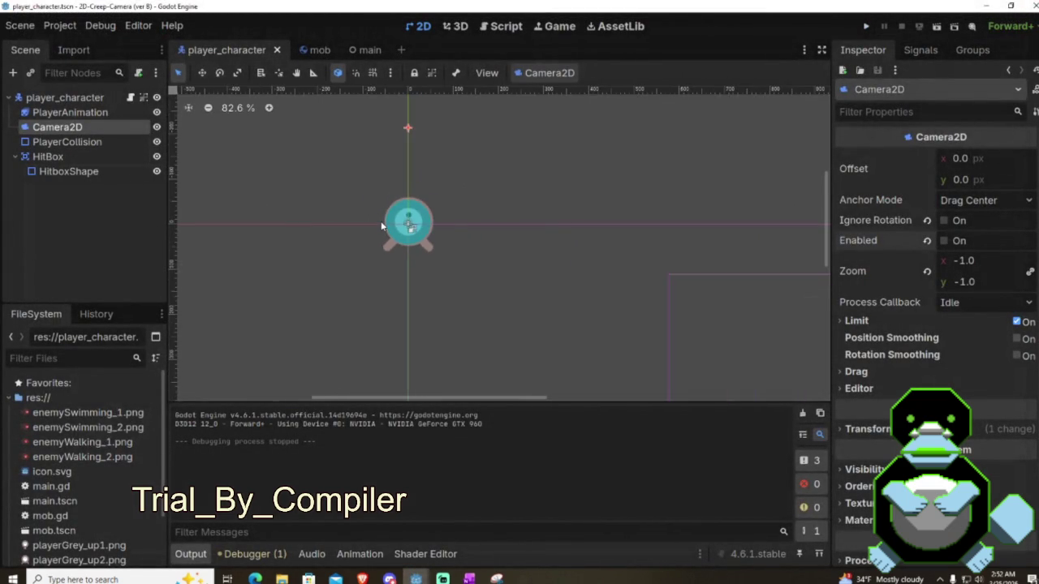
left_click(581, 245)
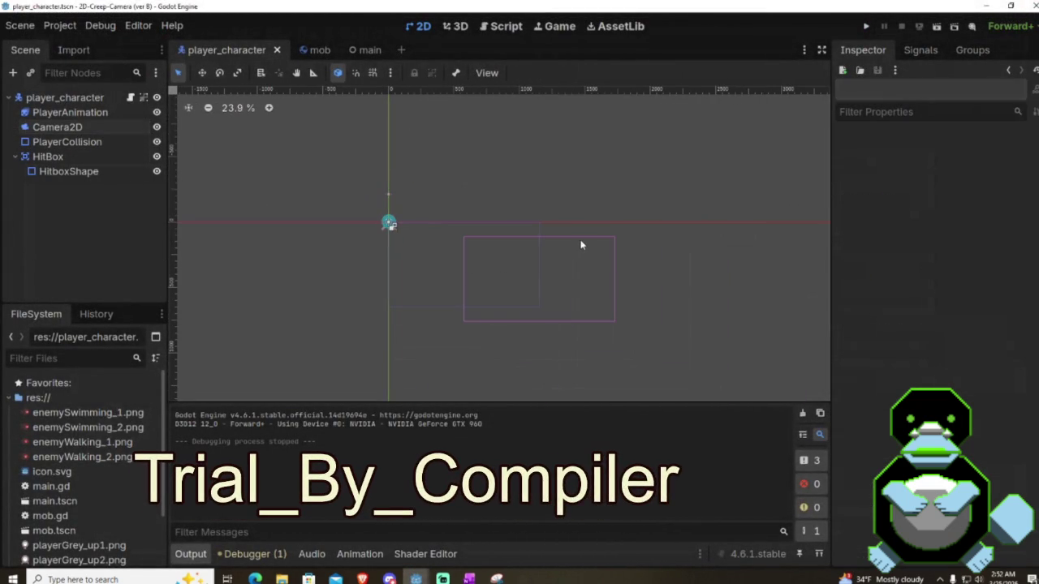
left_click(56, 127)
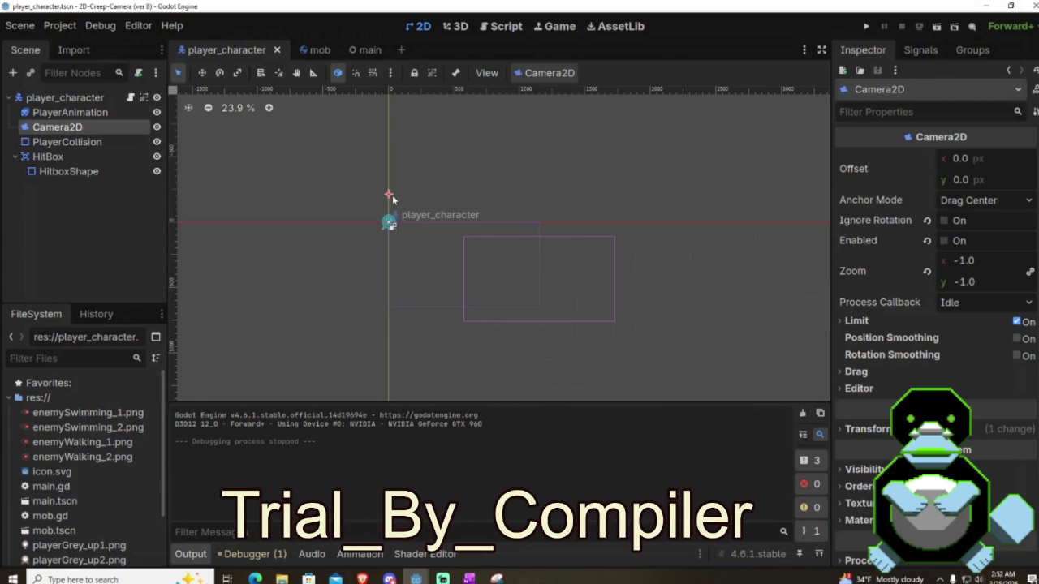
left_click(503, 321)
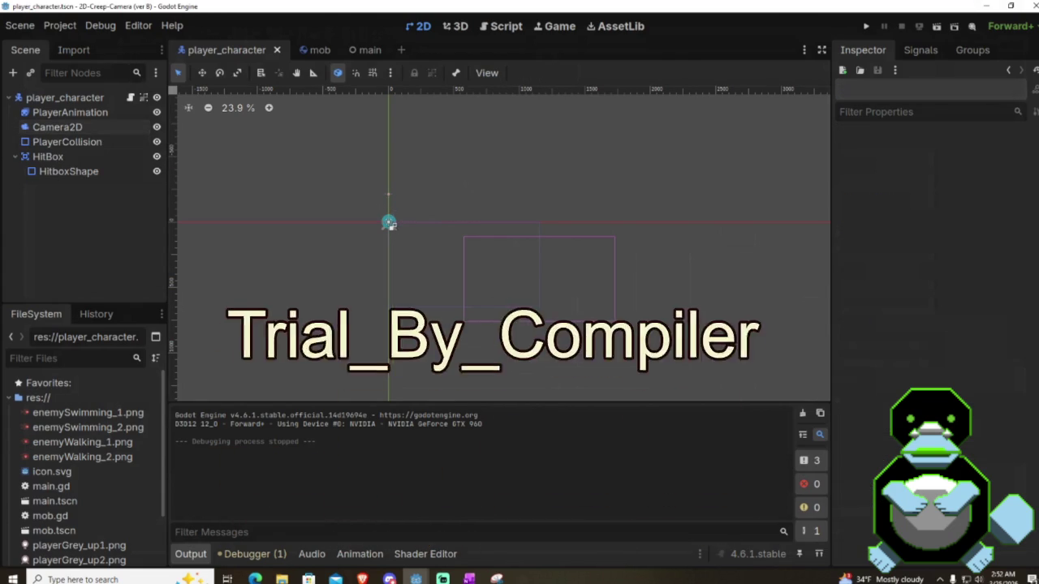
left_click(80, 130)
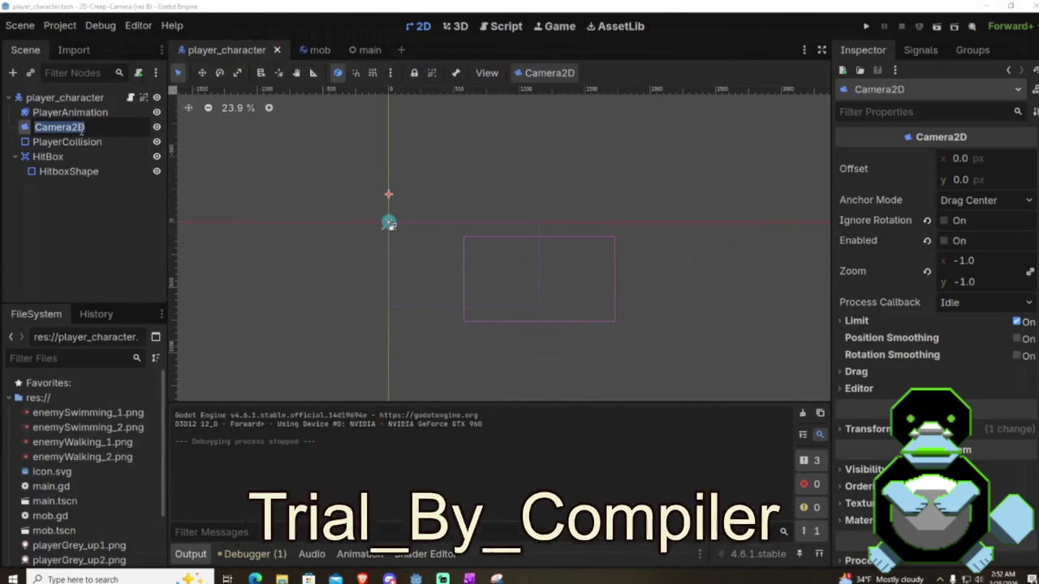
key("f")
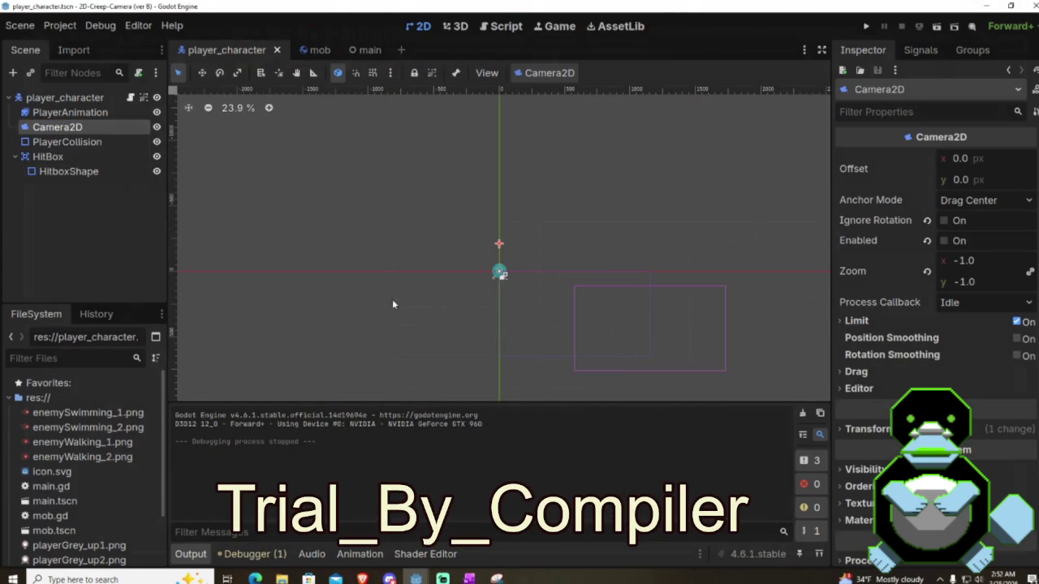
scroll(485, 203, "up", 8)
scroll(520, 230, "down", 2)
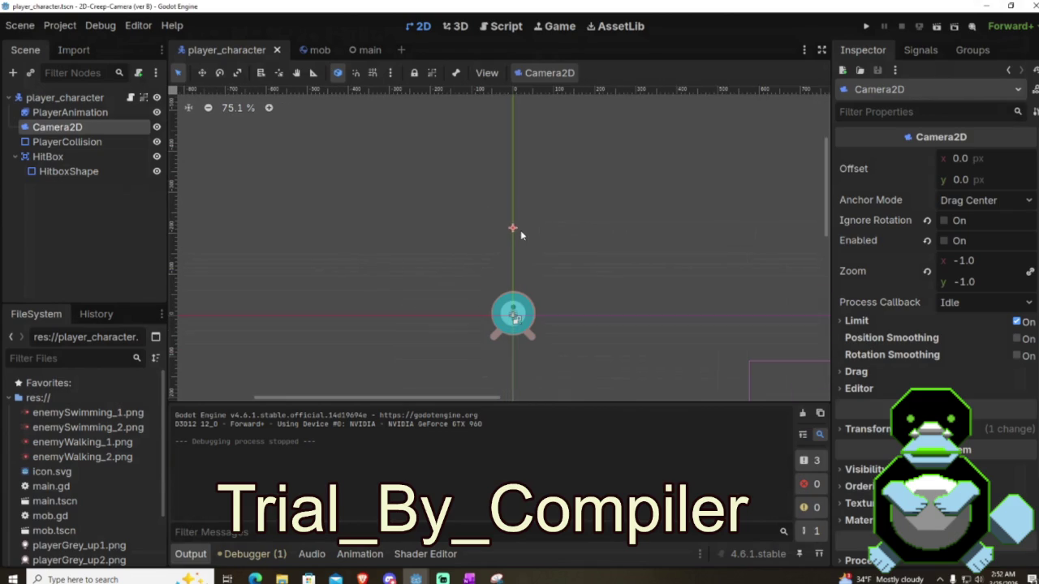
Step: Keep anchor mode at Drag Center, enable the Camera2D, and test-run the game with F5
left_click(977, 208)
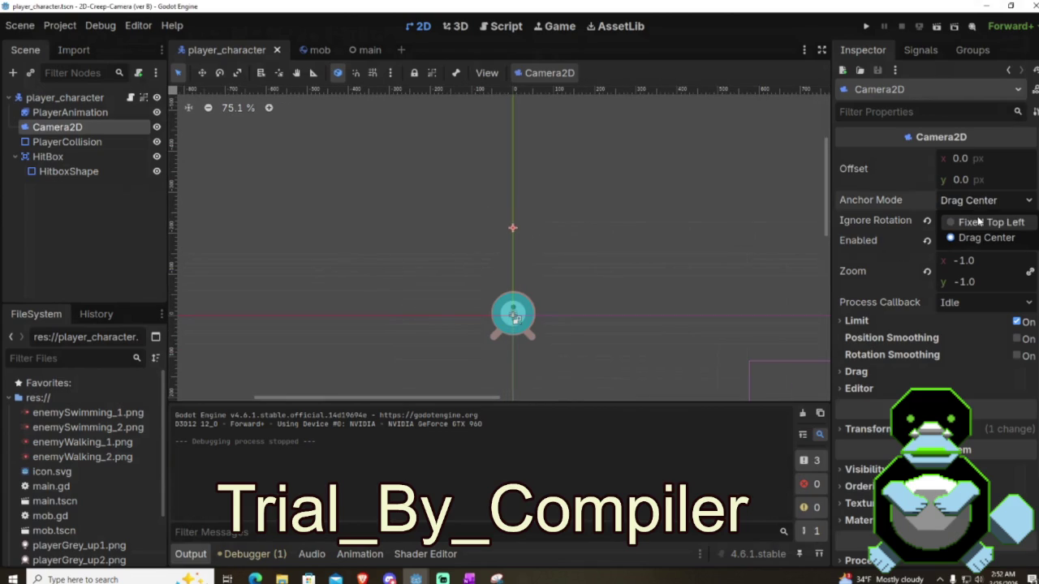
left_click(970, 239)
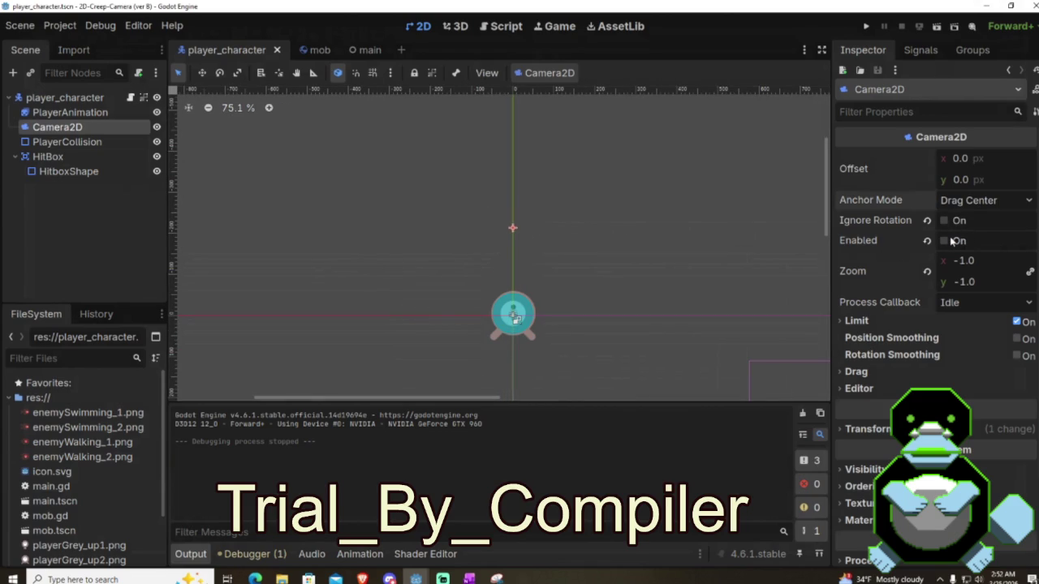
left_click(946, 241)
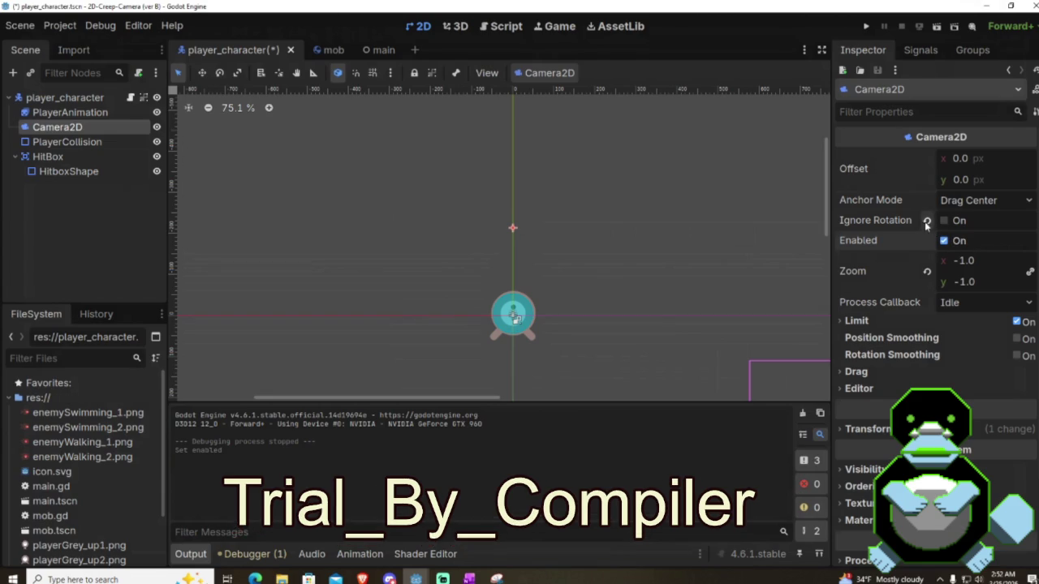
key("F5")
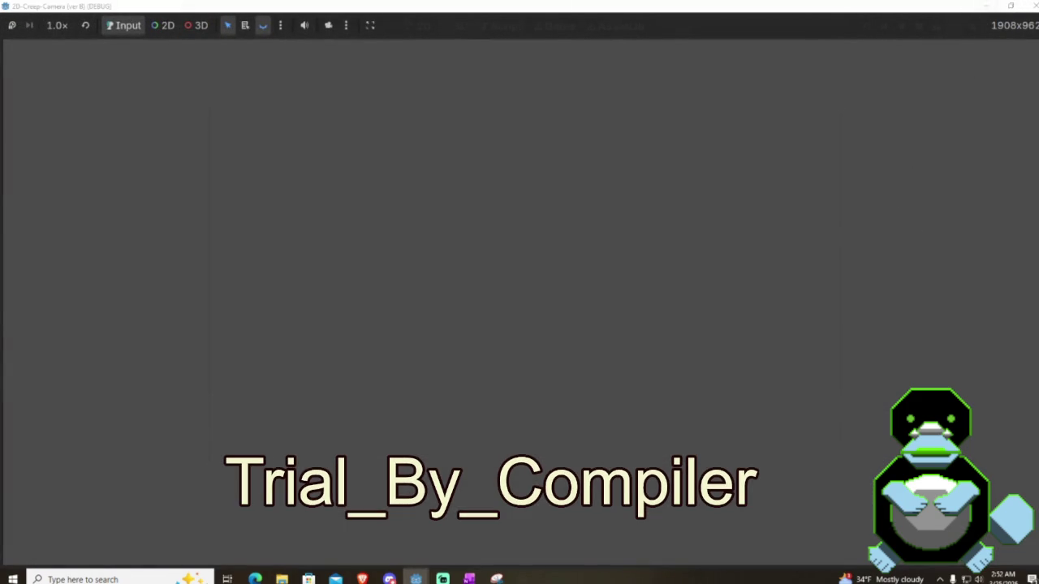
left_click(1029, 6)
scroll(567, 276, "down", 4)
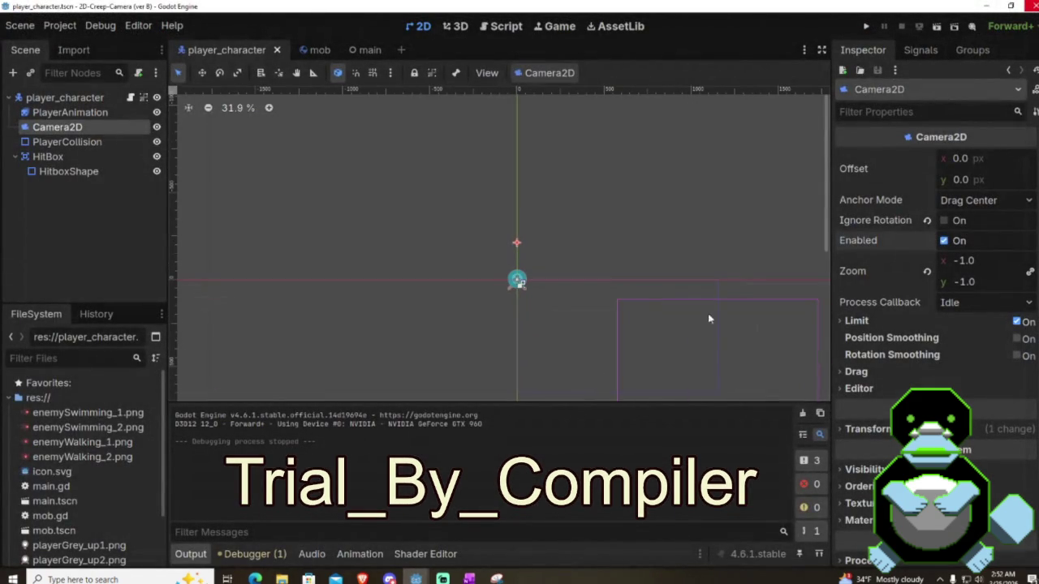
left_click(771, 309)
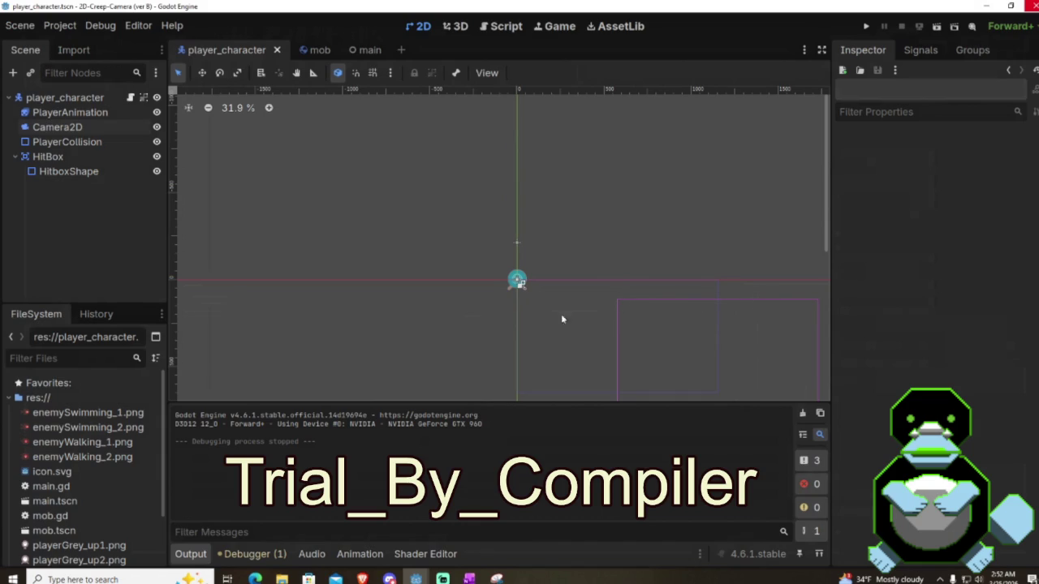
Step: Drag Camera2D onto player_character so it becomes the last child below HitBox
right_click(58, 129)
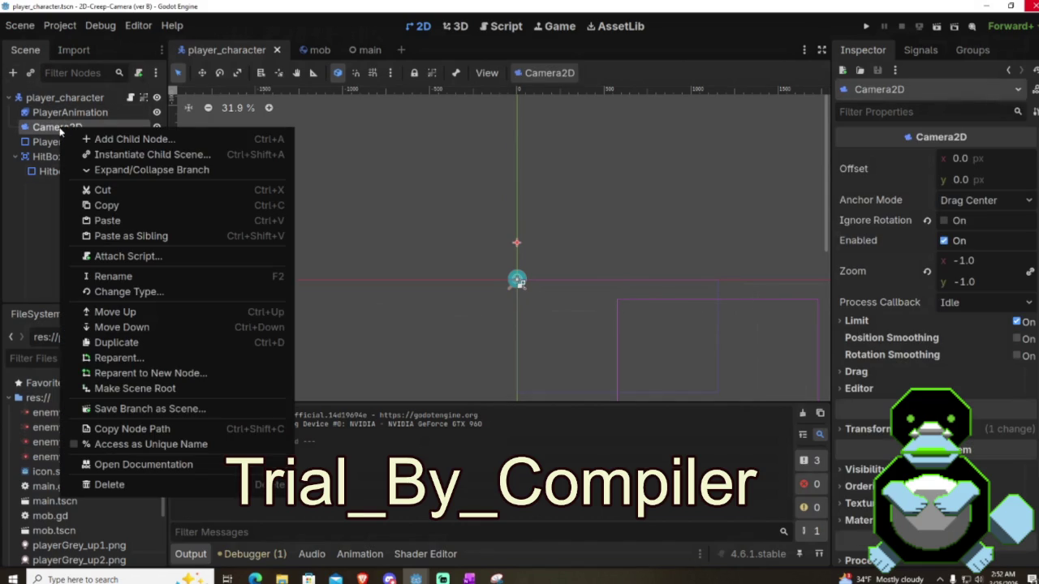
left_click(55, 132)
left_click_drag(55, 130, 55, 97)
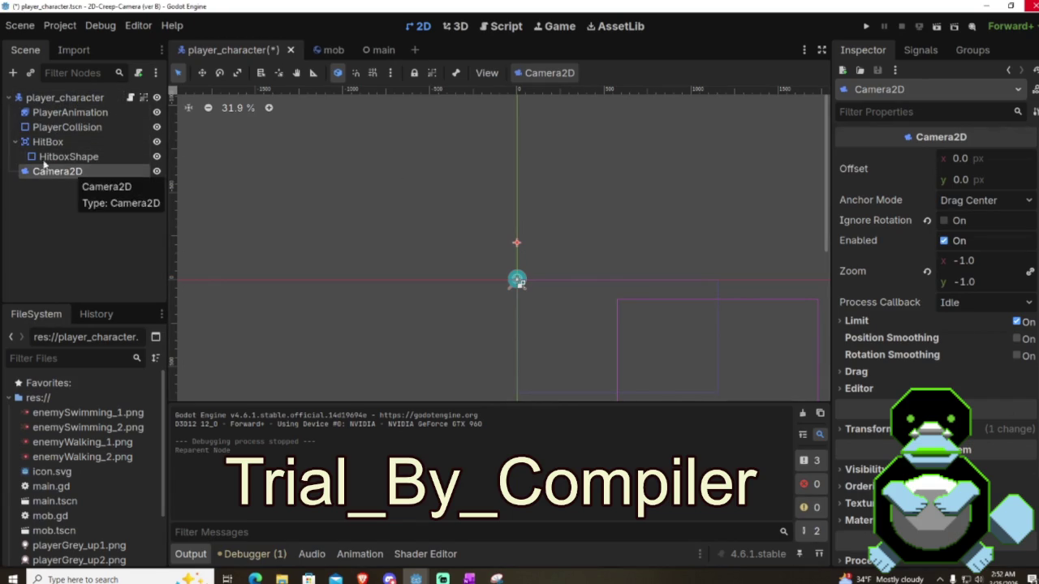
left_click(14, 142)
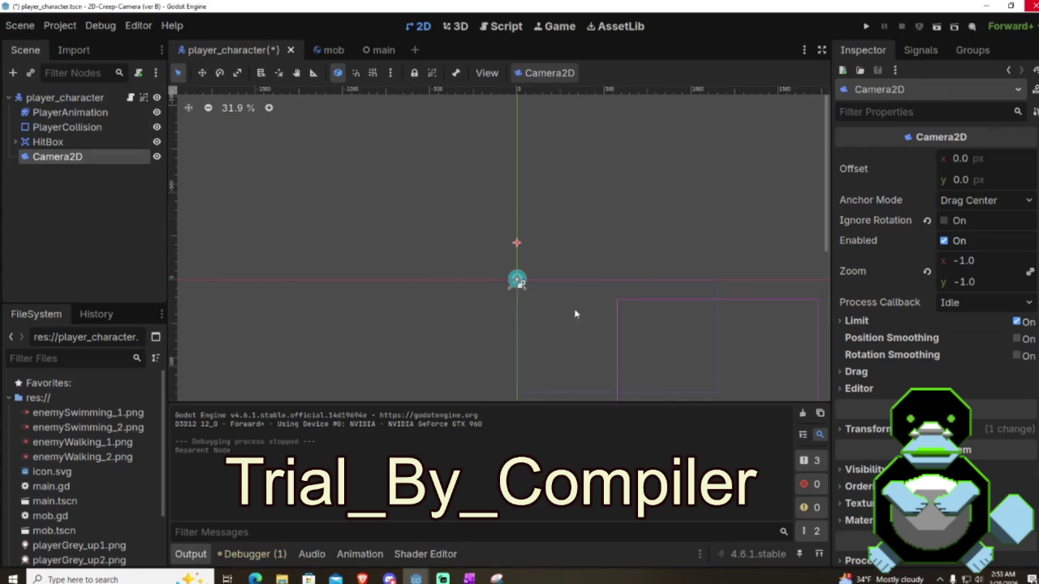
Step: Drag the player_character back toward the scene origin on the canvas
scroll(522, 307, "up", 8)
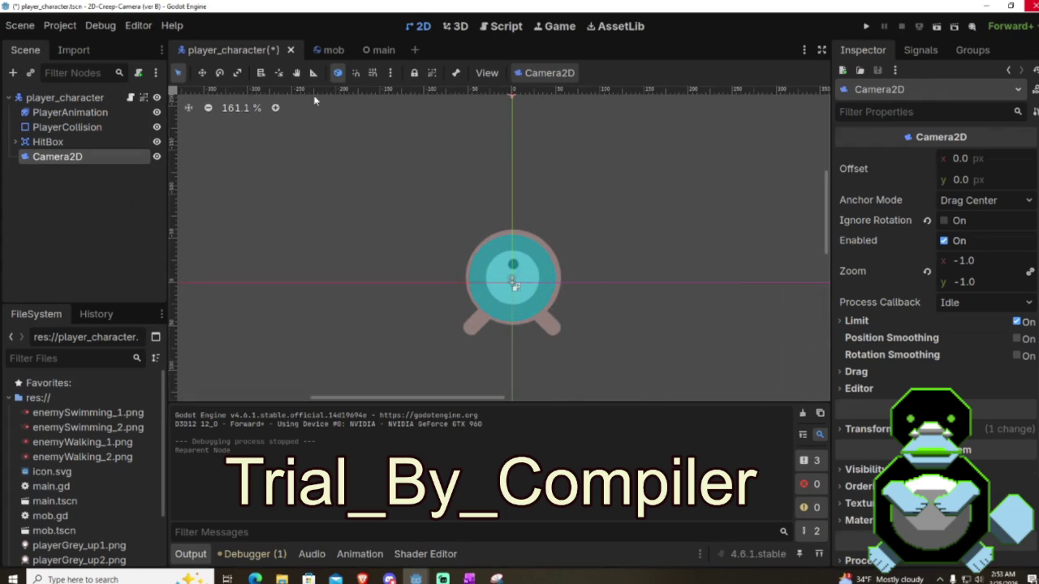
left_click(432, 73)
scroll(498, 142, "down", 5)
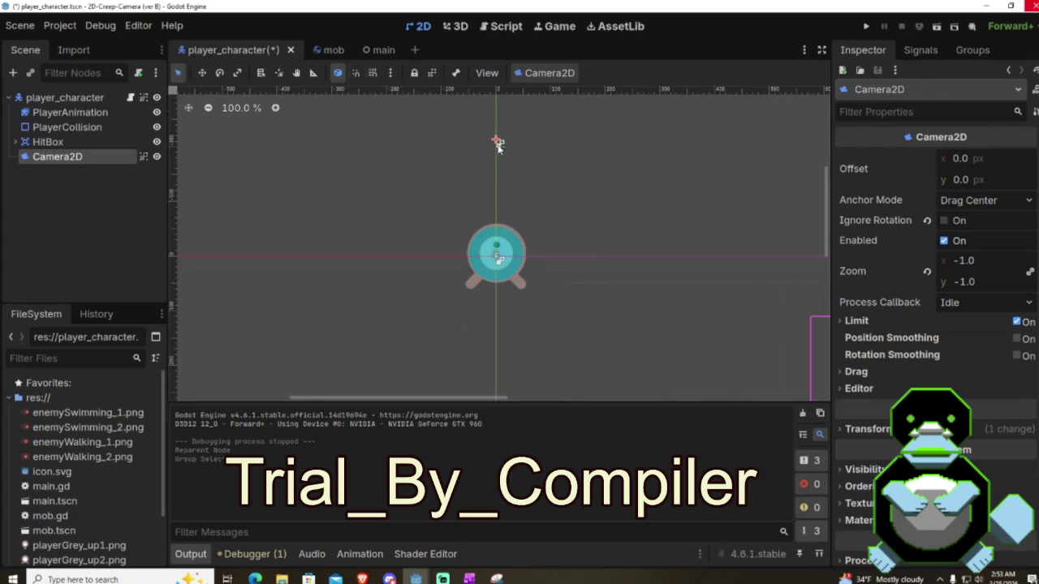
mouse_move(498, 142)
left_mouse_down()
mouse_move(498, 156)
mouse_move(557, 204)
mouse_move(482, 151)
mouse_move(371, 132)
mouse_move(207, 74)
mouse_move(197, 86)
left_mouse_up()
scroll(375, 130, "down", 2)
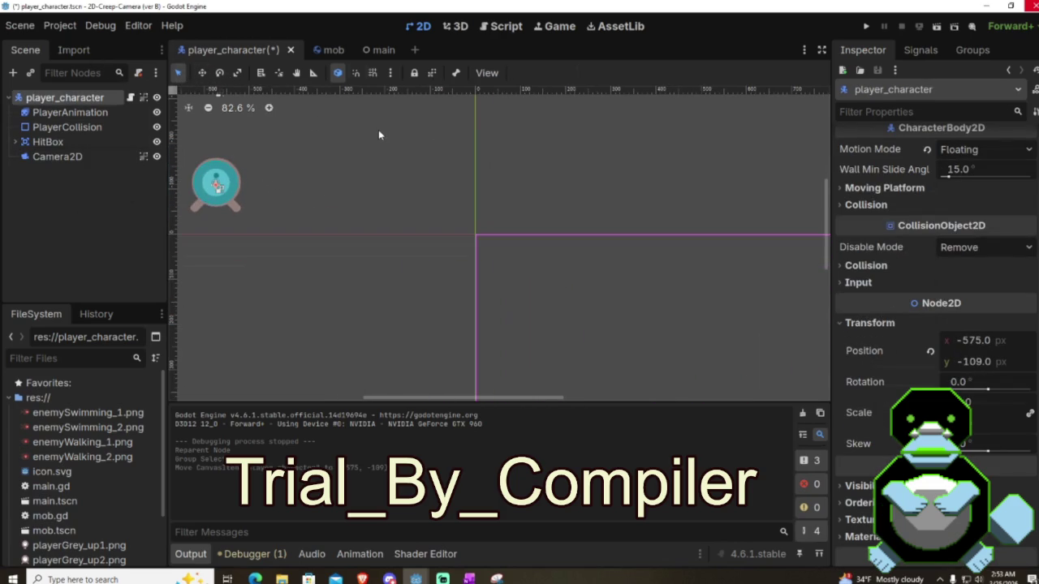
left_click(144, 156)
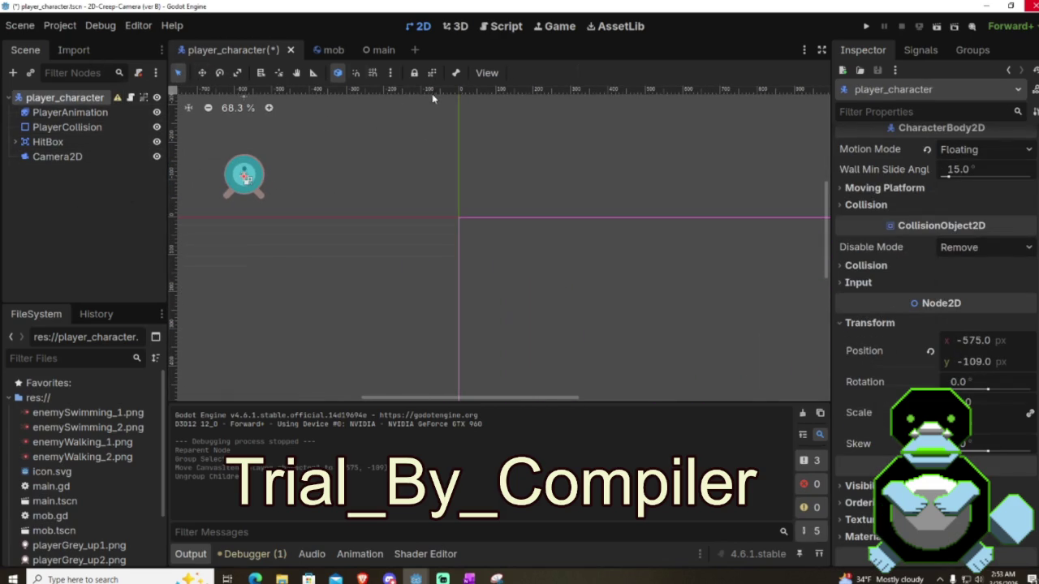
mouse_move(118, 100)
mouse_move(246, 178)
left_mouse_down()
mouse_move(468, 215)
mouse_move(459, 217)
left_mouse_up()
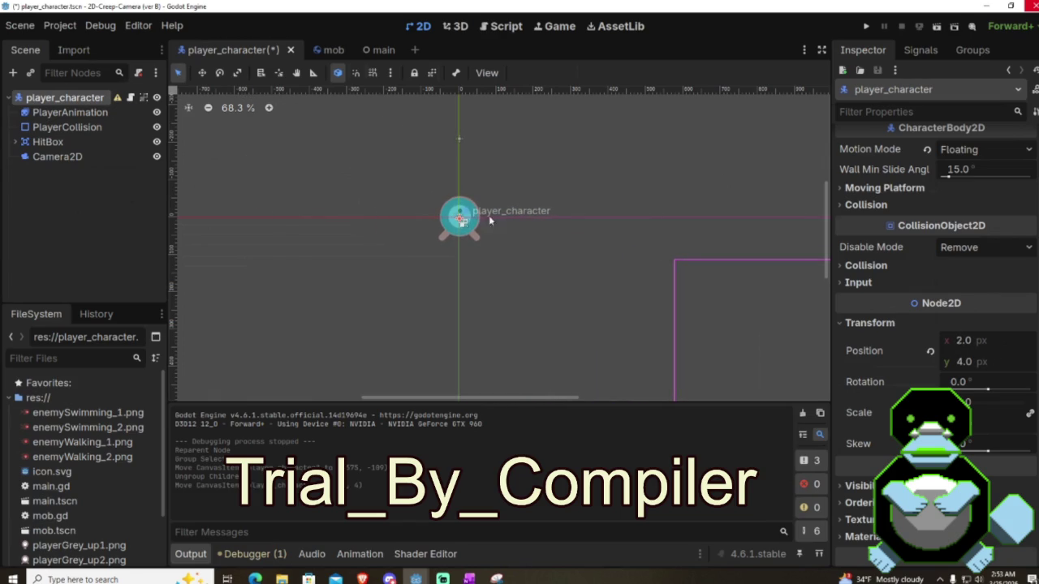
Step: Type Position X 0 and Y 0 for player_character in the Inspector
left_click(963, 341)
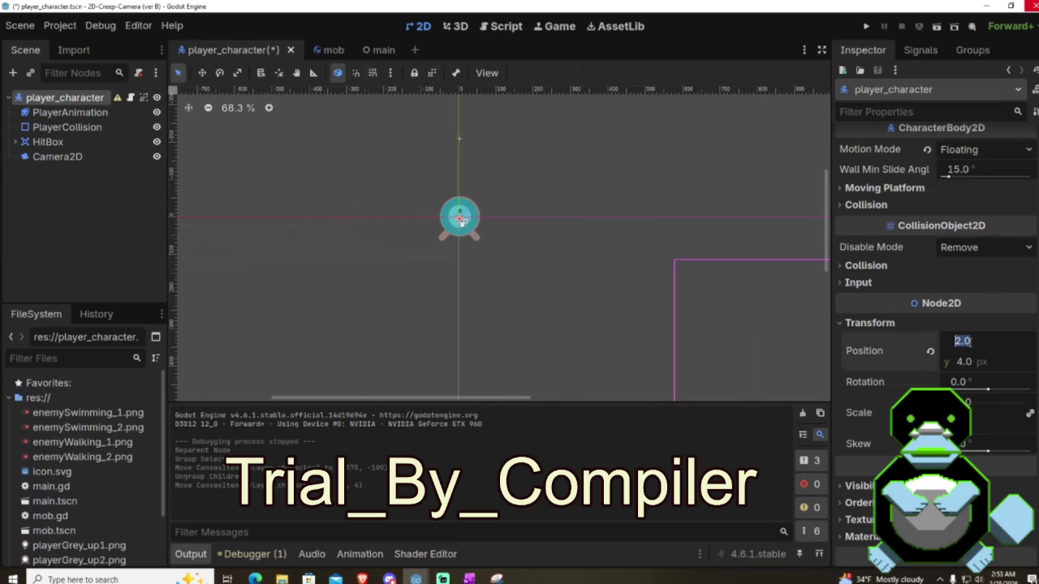
type("0")
key("Tab")
type("0")
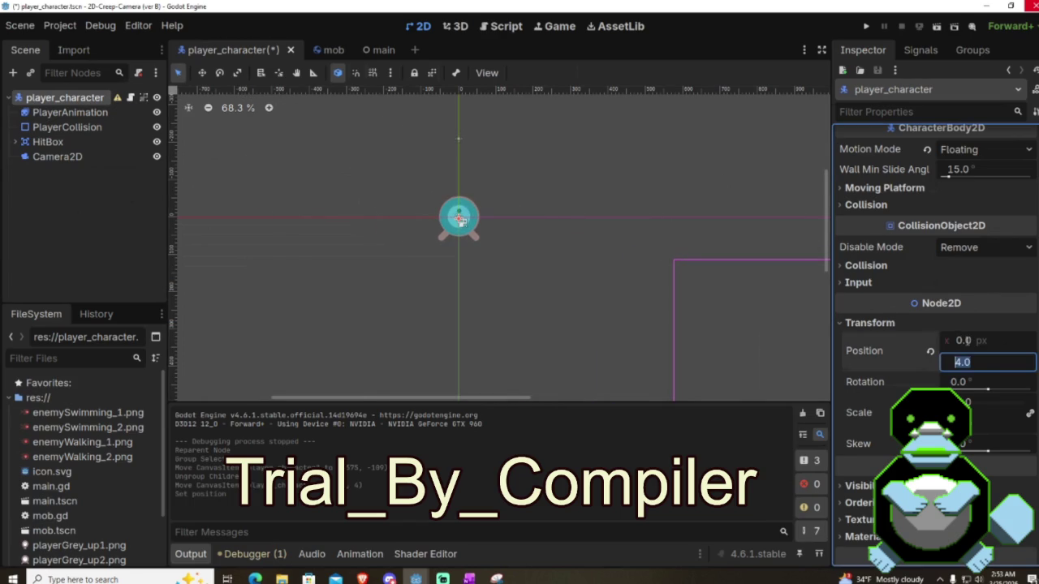
key("Tab")
left_click(609, 207)
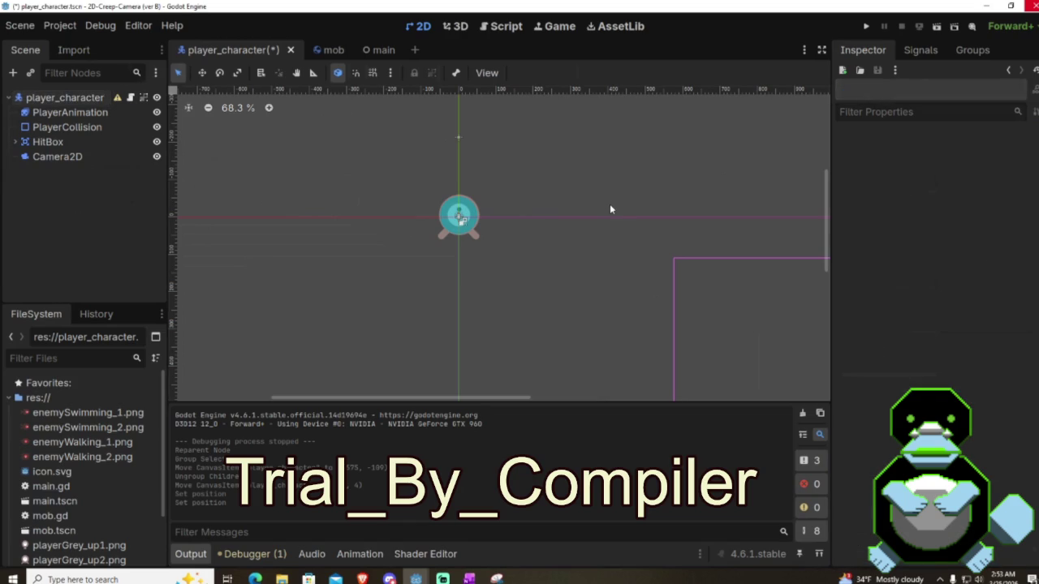
left_click(98, 163)
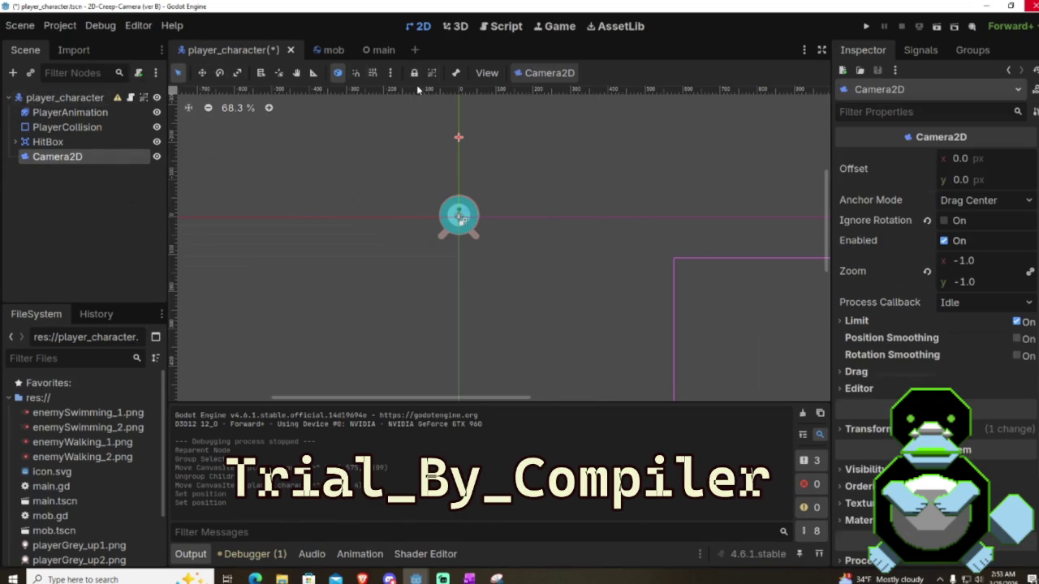
left_click(130, 97)
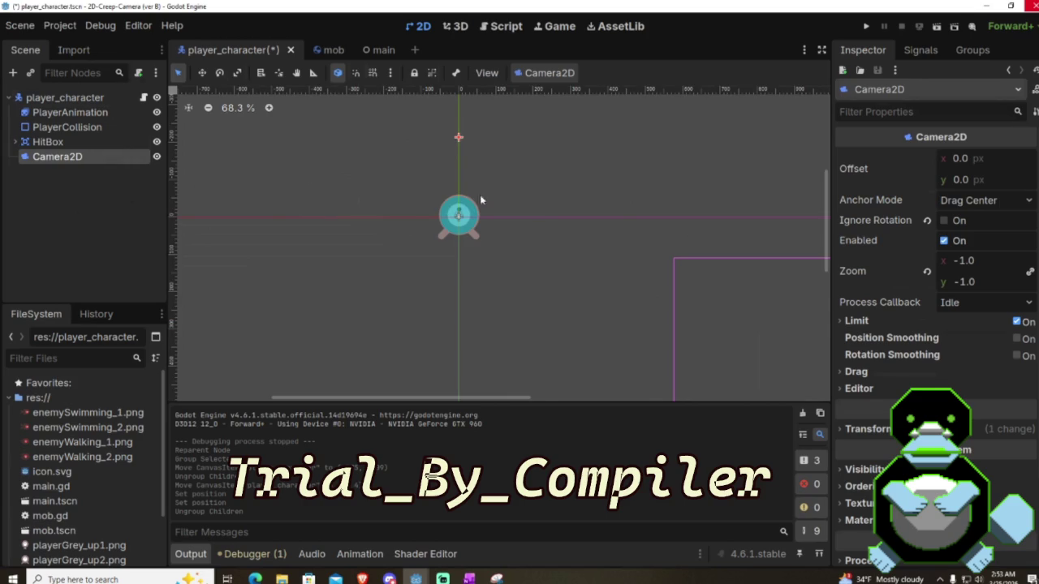
scroll(533, 202, "down", 5)
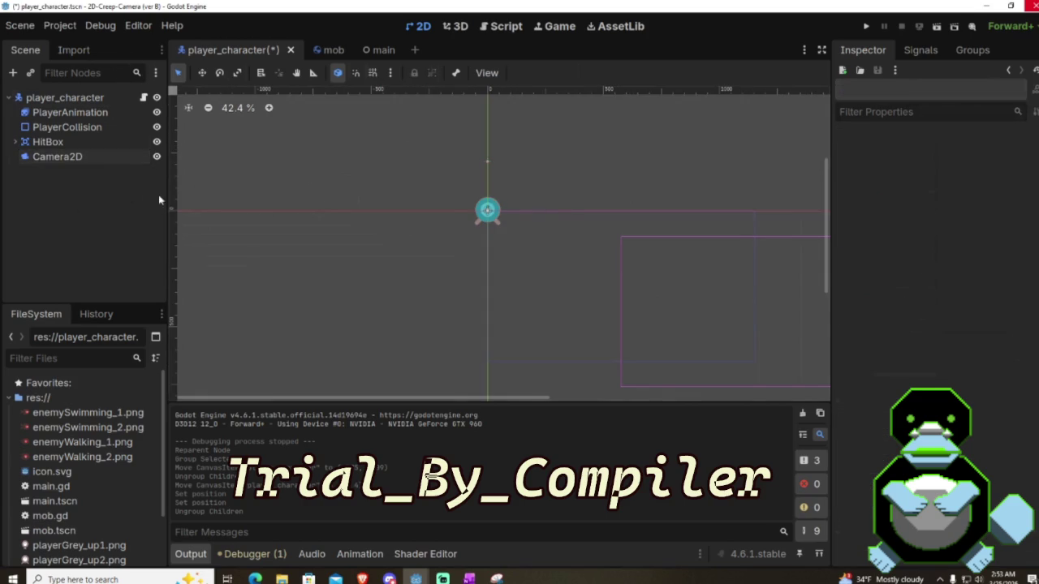
scroll(690, 283, "down", 2)
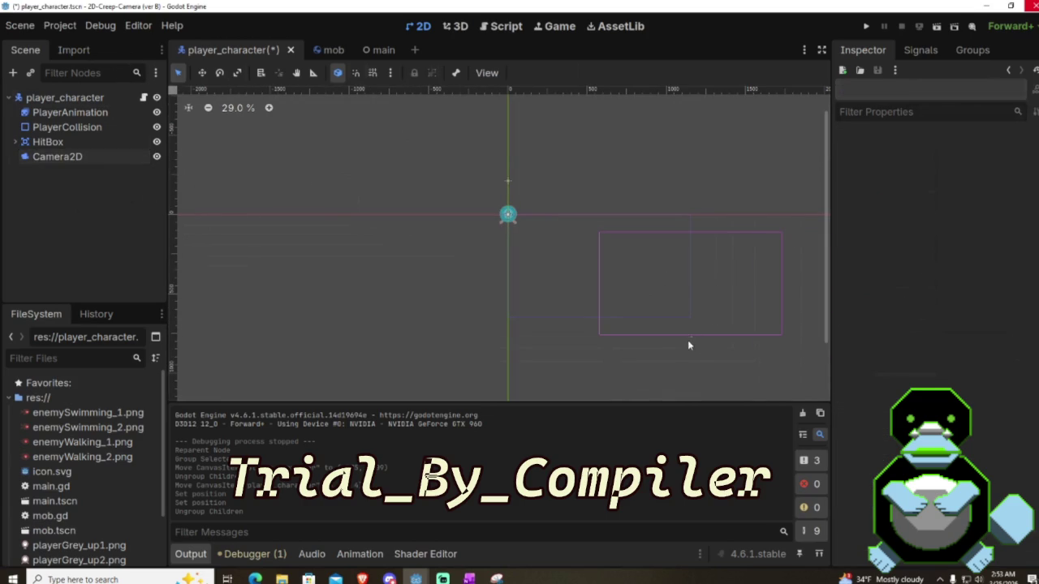
left_click_drag(584, 354, 792, 208)
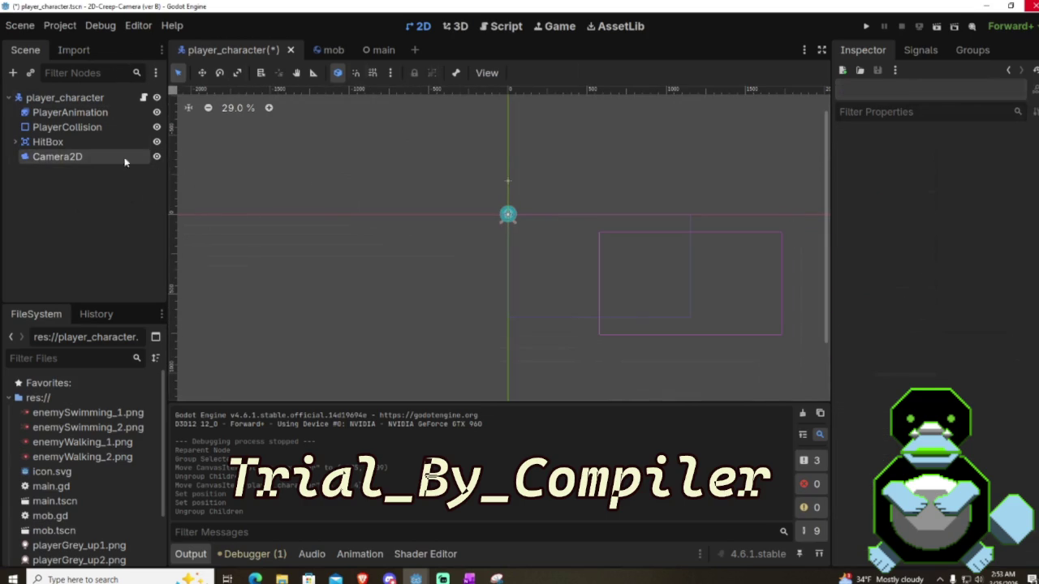
left_click(86, 158)
scroll(511, 221, "up", 5)
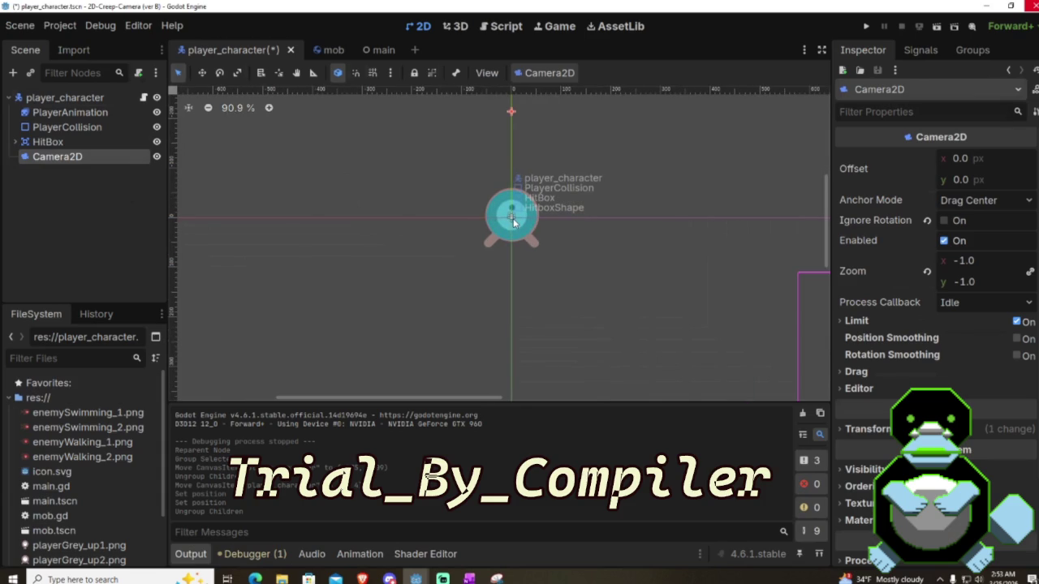
left_click_drag(512, 112, 49, 25)
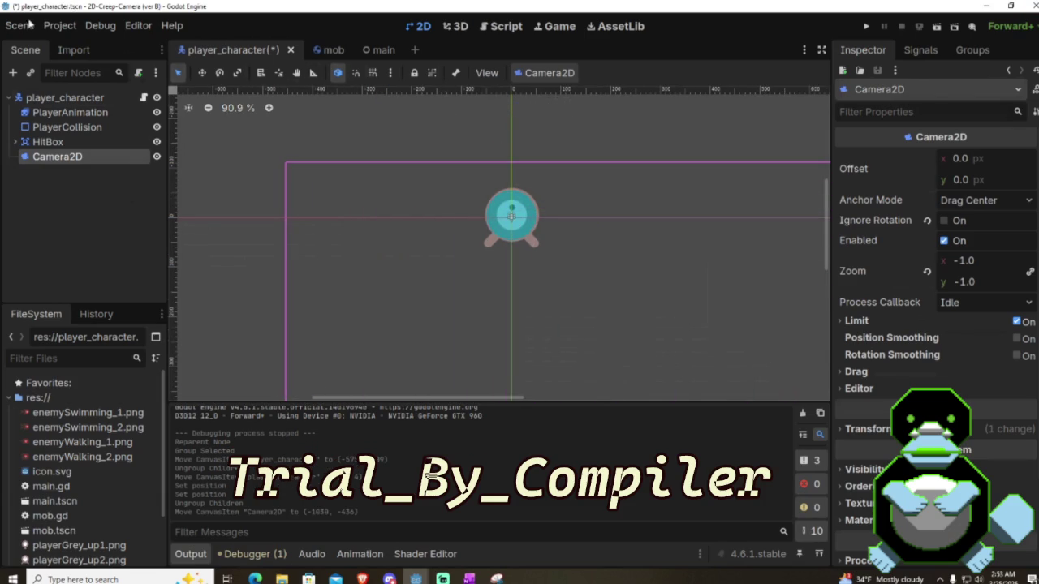
scroll(573, 177, "down", 4)
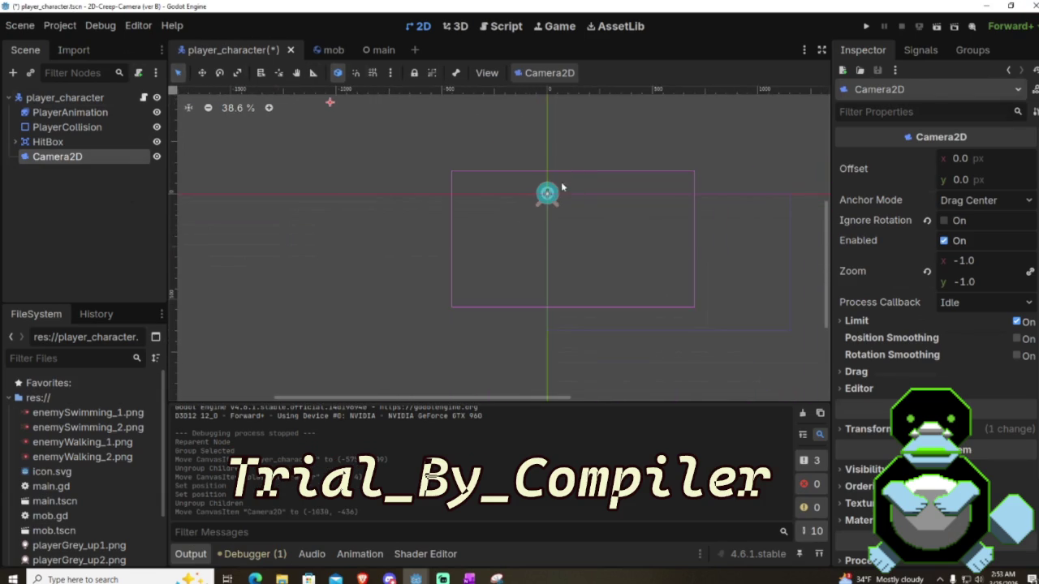
scroll(568, 190, "up", 2)
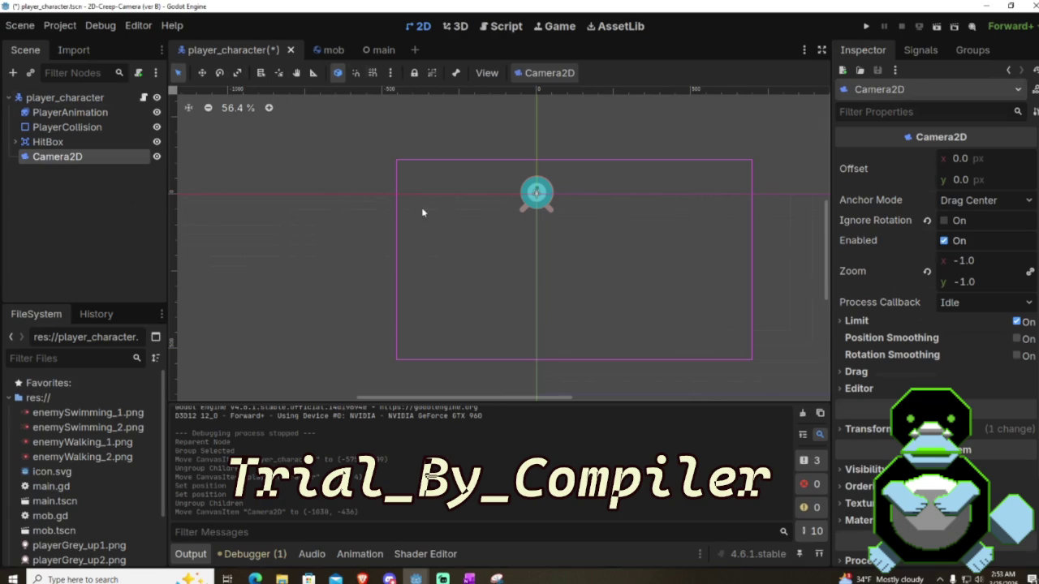
scroll(874, 246, "down", 3)
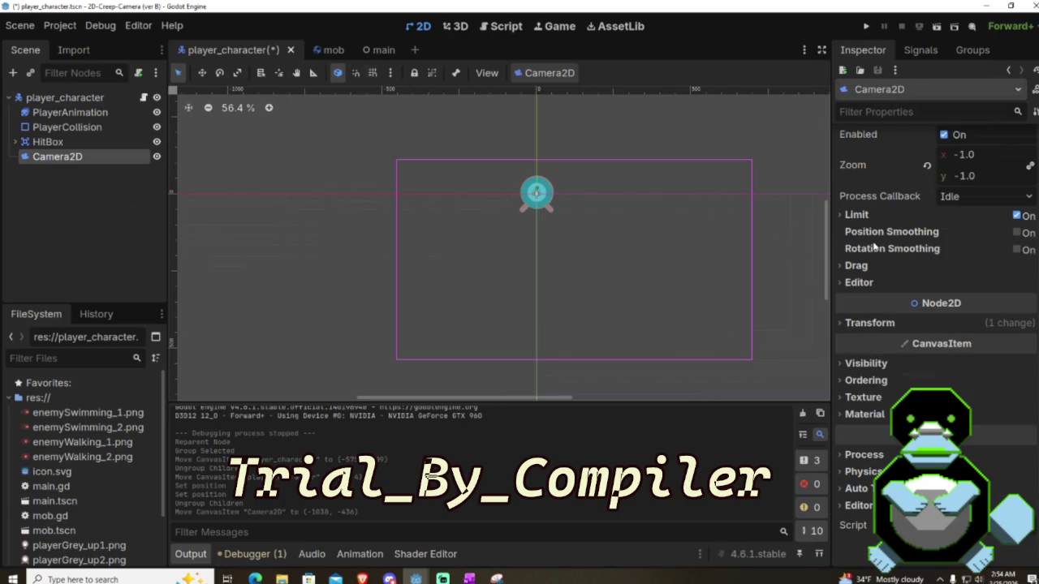
Step: Expand the Camera2D's Transform section and revert its Position to 0, 0
left_click(841, 329)
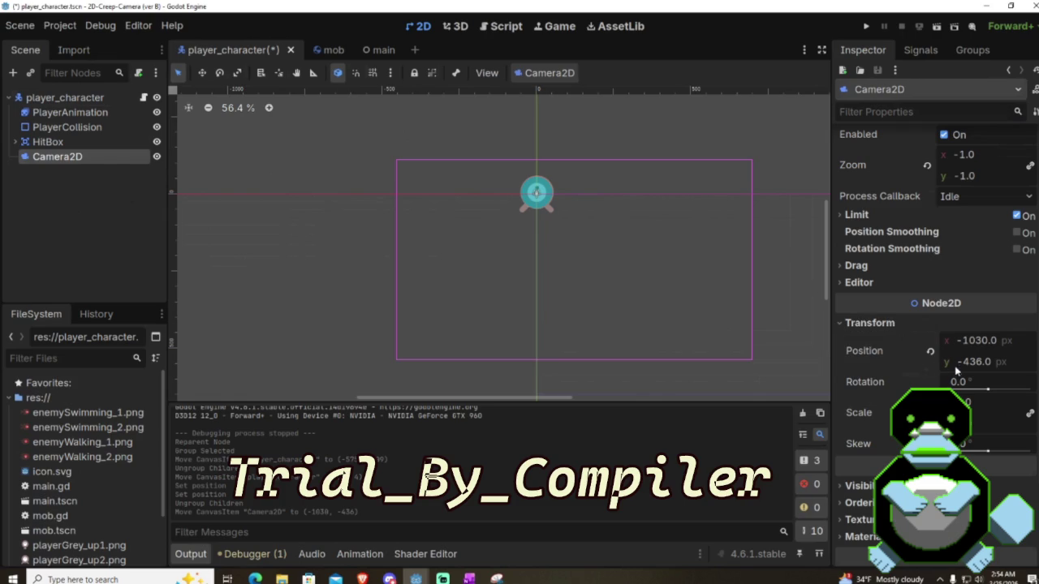
left_click(929, 354)
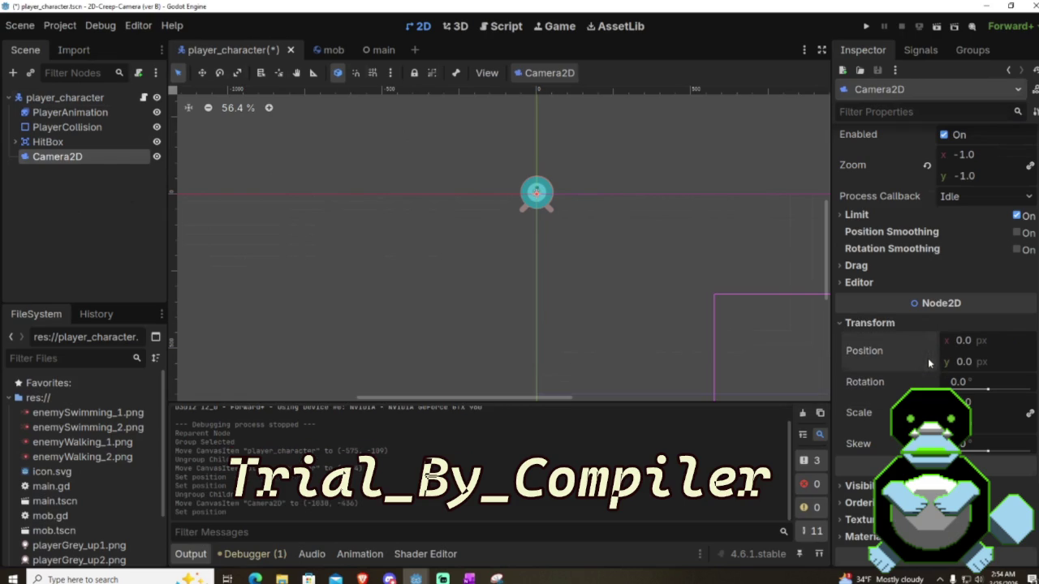
scroll(713, 273, "down", 5)
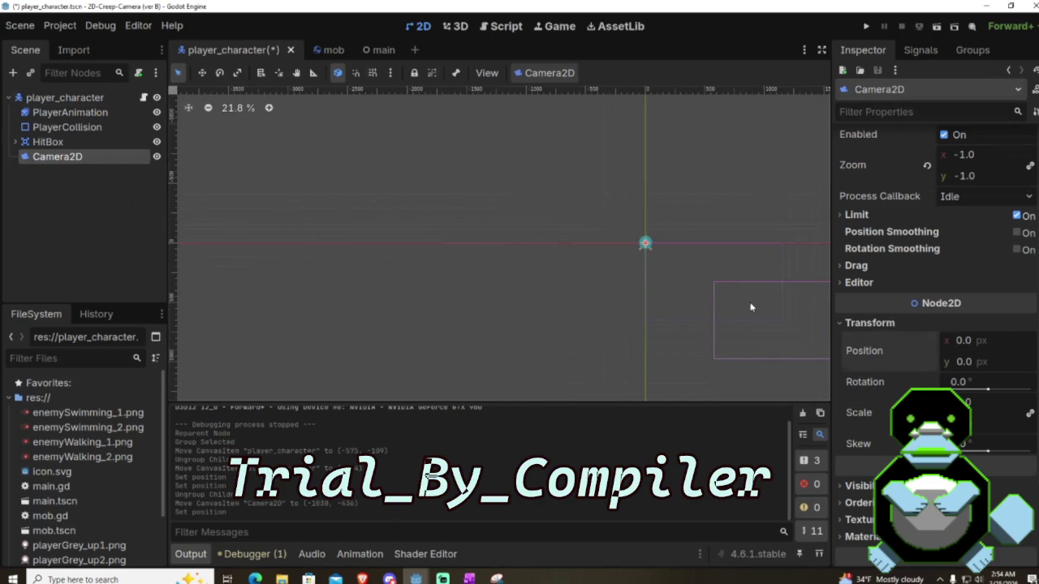
left_click(679, 281)
left_click(645, 245)
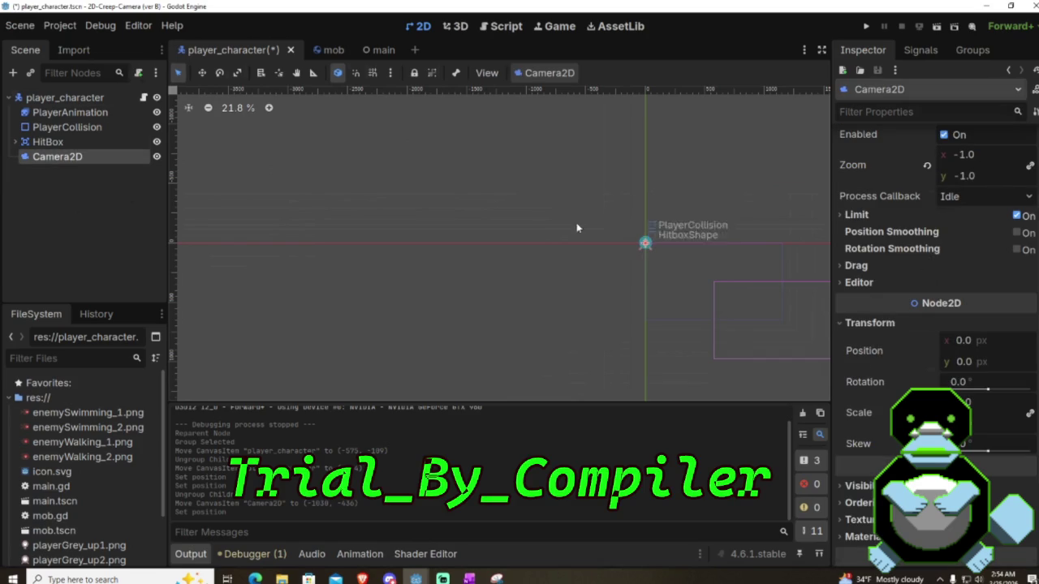
Step: Drag the Camera2D up and to the left of the player in the viewport
left_click(705, 285)
scroll(649, 251, "up", 7)
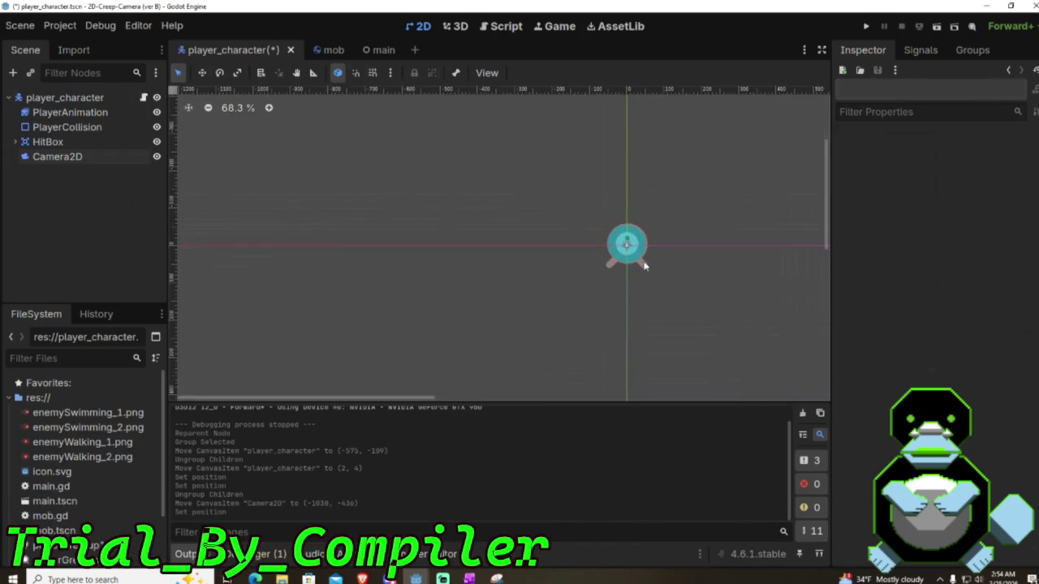
left_click(625, 250)
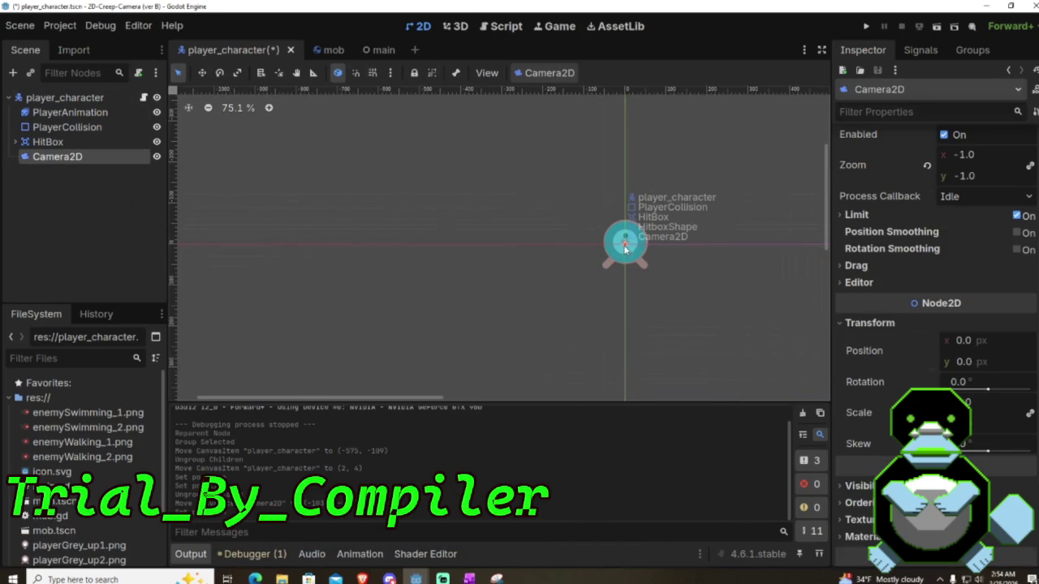
mouse_move(625, 249)
left_mouse_down()
mouse_move(312, 108)
mouse_move(203, 74)
mouse_move(165, 4)
mouse_move(18, 2)
left_mouse_up()
scroll(401, 238, "down", 6)
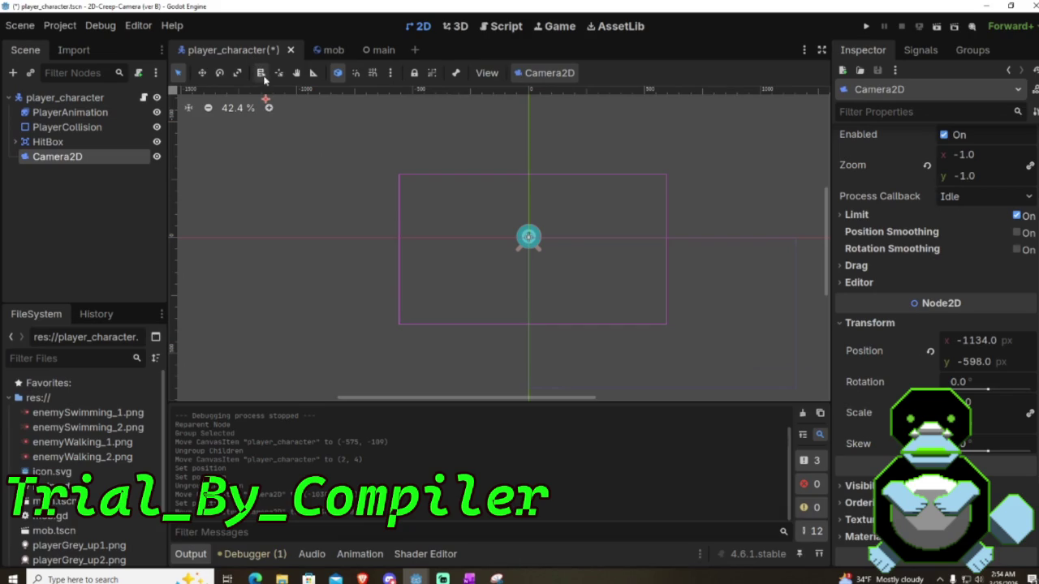
scroll(270, 122, "down", 4)
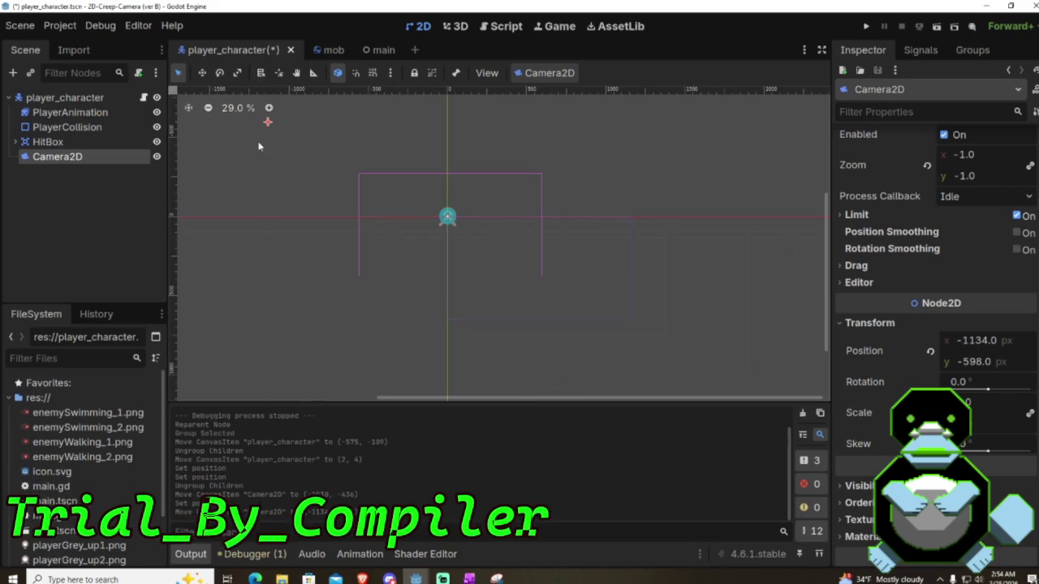
mouse_move(269, 122)
left_mouse_down()
mouse_move(261, 77)
mouse_move(262, 87)
left_mouse_up()
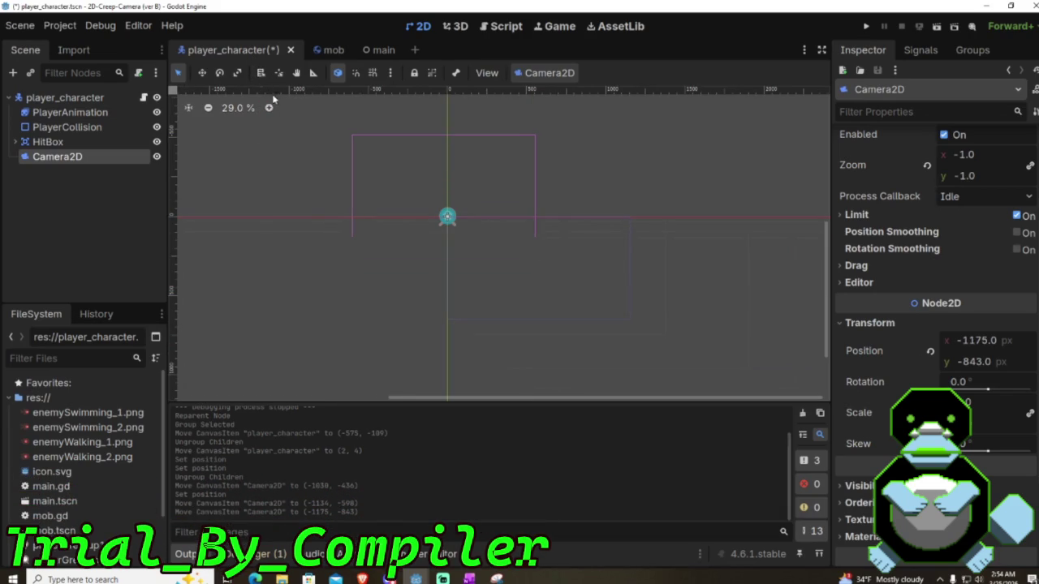
scroll(370, 209, "up", 5)
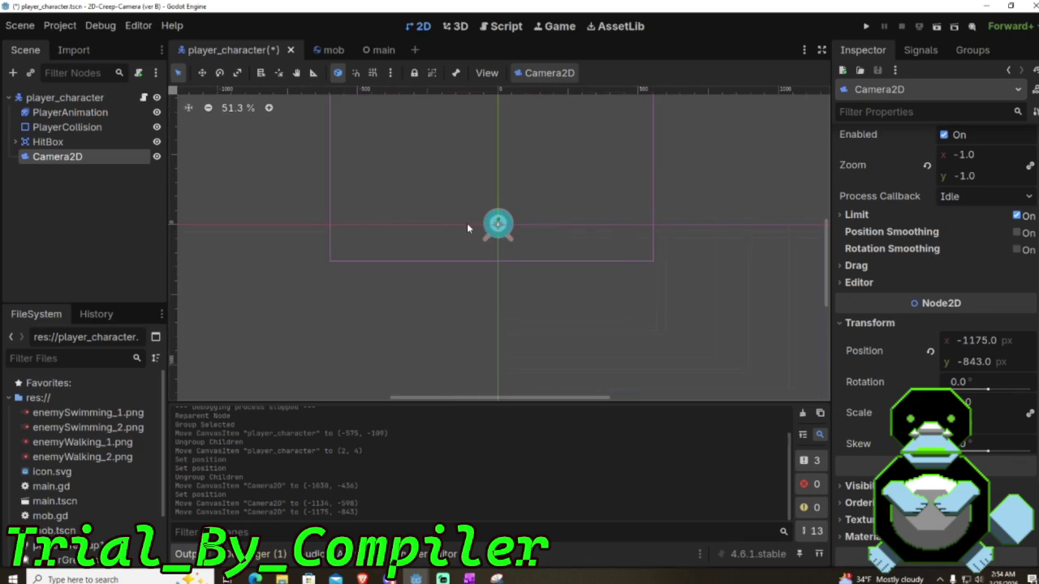
scroll(335, 194, "down", 1)
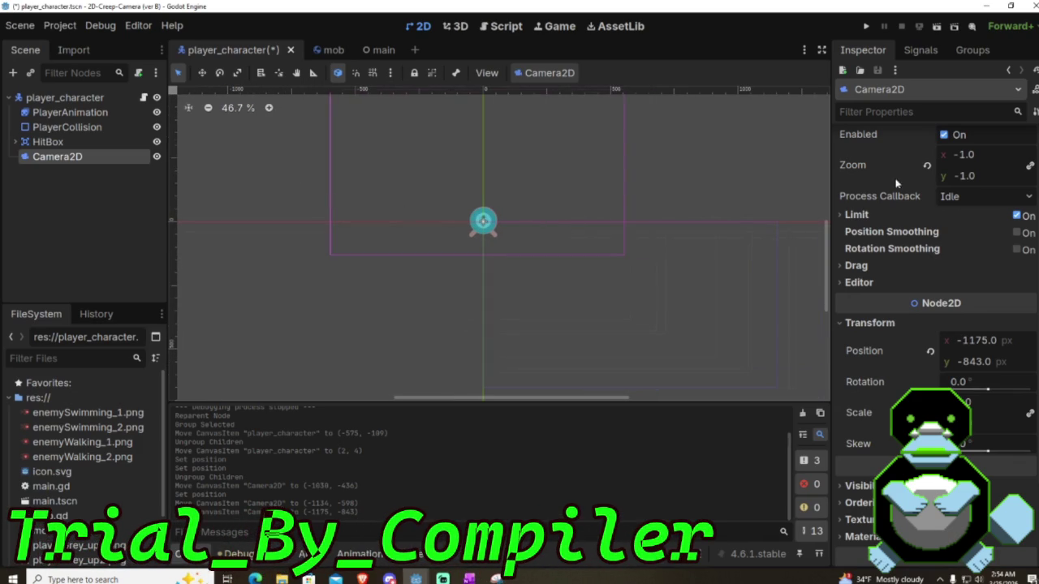
Step: Set the Camera2D Zoom to 1 on both x and y
left_click(966, 178)
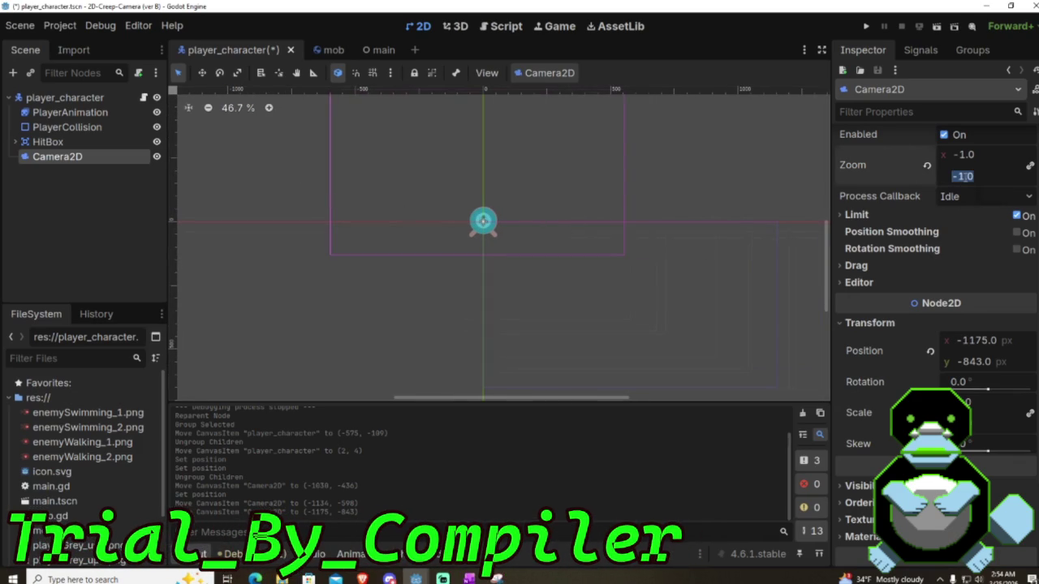
type("1")
key("shift+Tab")
type("1")
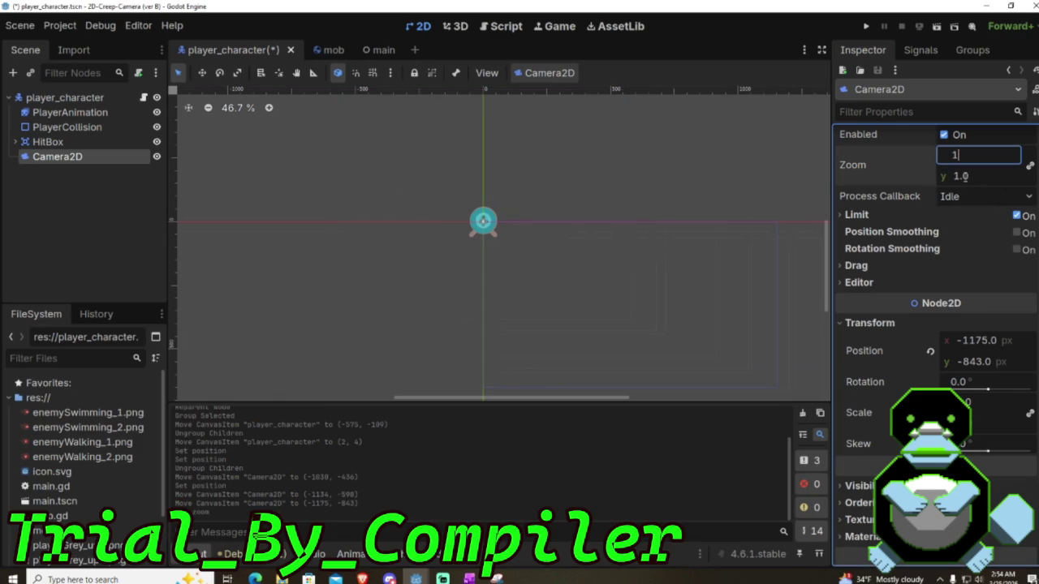
left_click(755, 151)
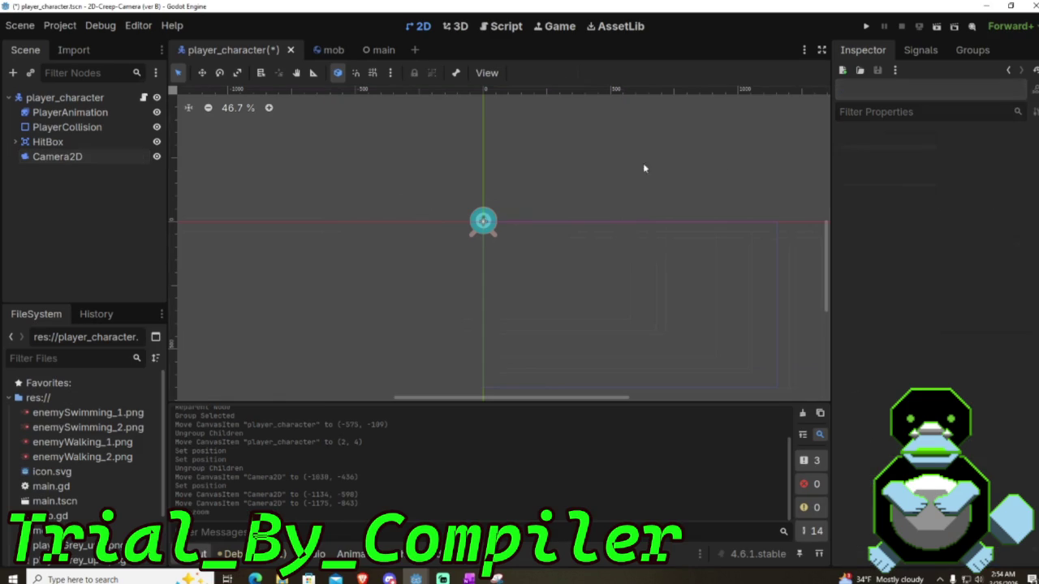
Step: Drag the Camera2D frame back to sit centred just above the player at about (0, -185)
scroll(605, 169, "down", 2)
scroll(605, 170, "down", 3)
scroll(572, 168, "up", 2)
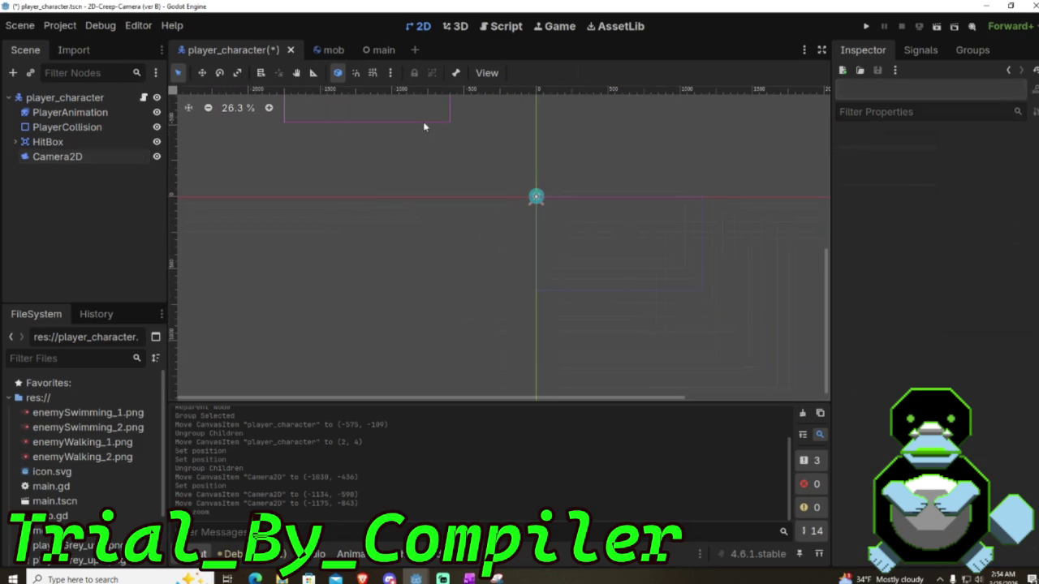
scroll(401, 180, "down", 5)
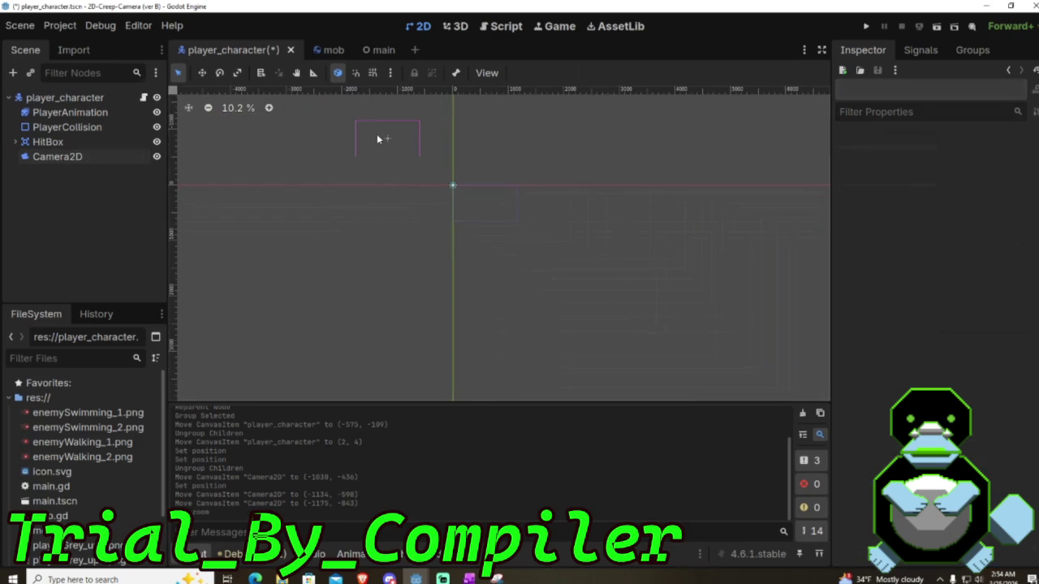
left_click(387, 140)
mouse_move(387, 140)
left_mouse_down()
mouse_move(438, 188)
mouse_move(456, 186)
mouse_move(451, 168)
left_mouse_up()
scroll(450, 166, "up", 10)
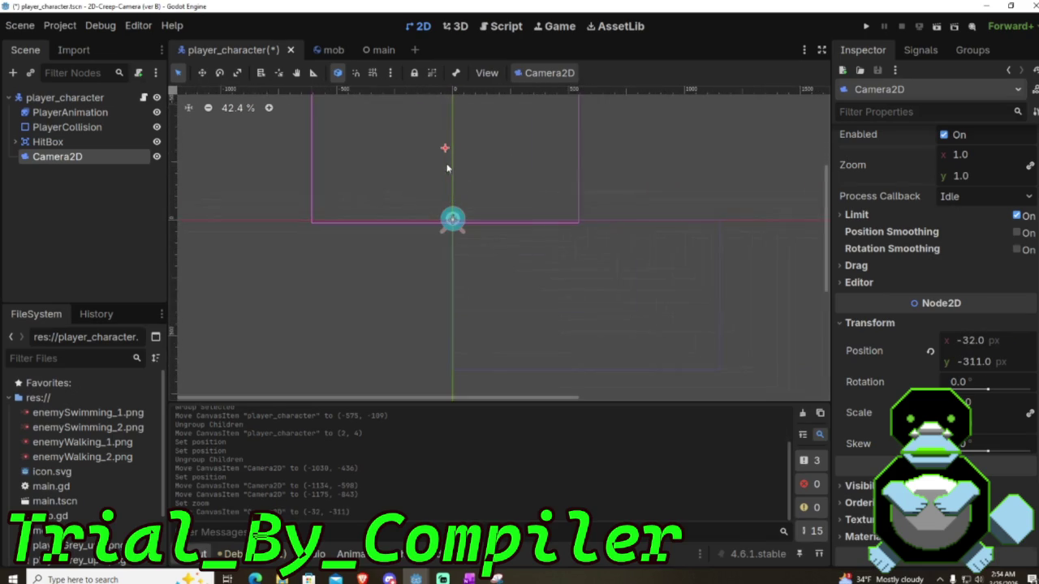
left_click_drag(444, 145, 455, 180)
left_click(680, 187)
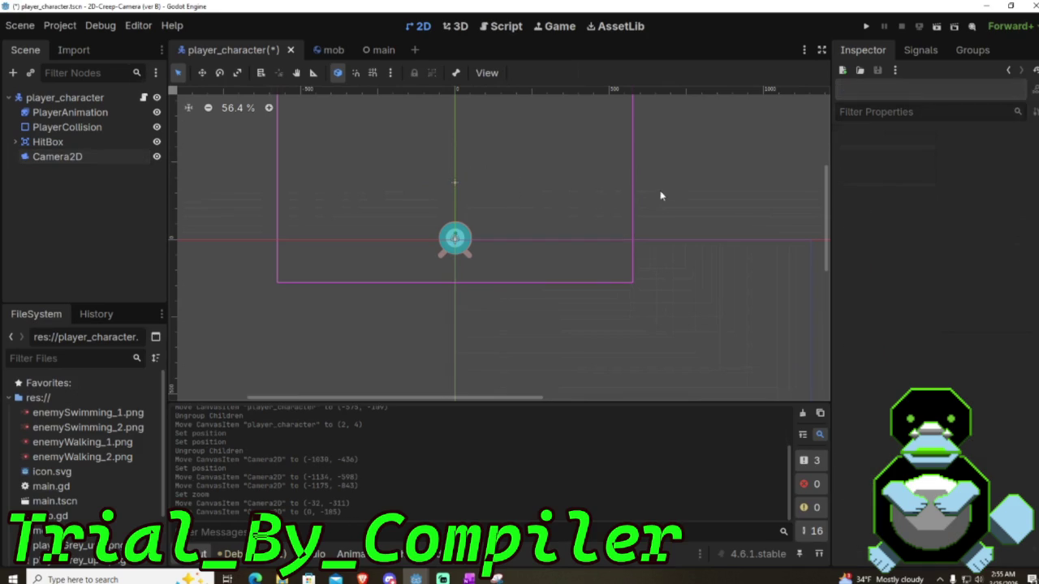
Step: Save and run player_character.tscn with F6, then close the game window
key("F6")
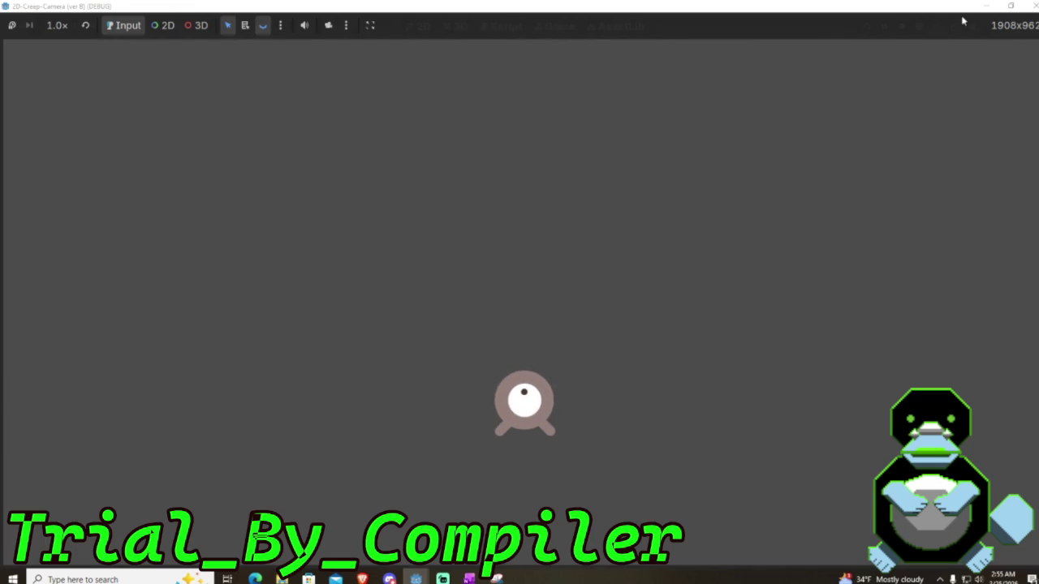
left_click(1028, 7)
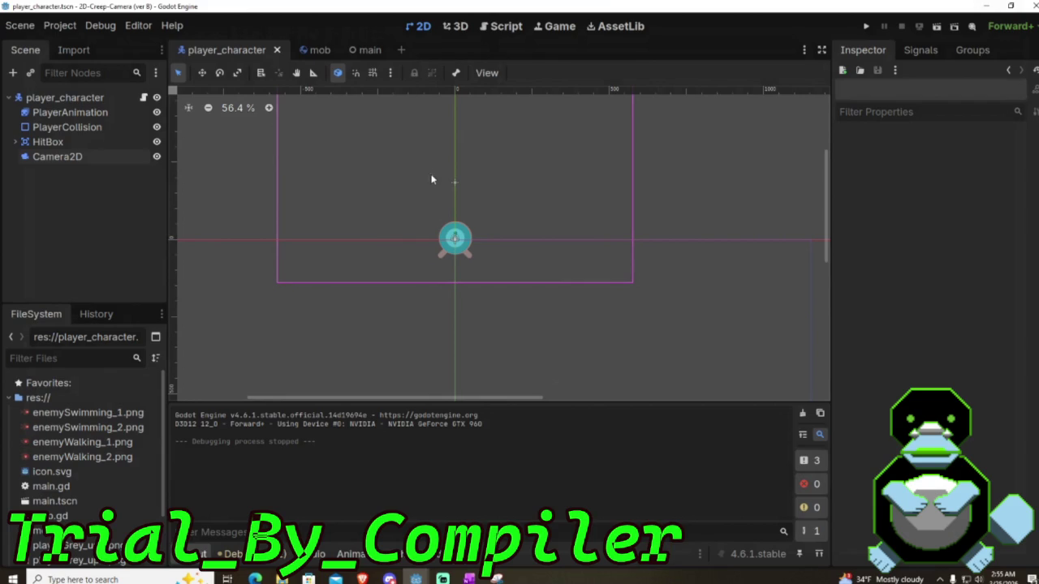
Step: Expand HitBox and select the HitBox, Camera2D and HitboxShape nodes in turn
left_click(48, 142)
left_click(57, 157)
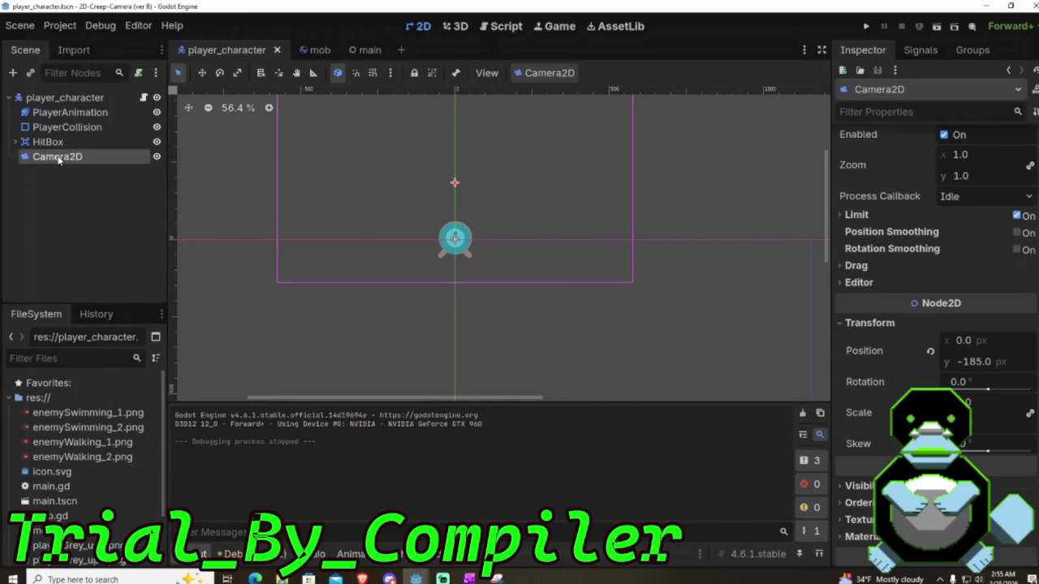
left_click(14, 142)
left_click(52, 158)
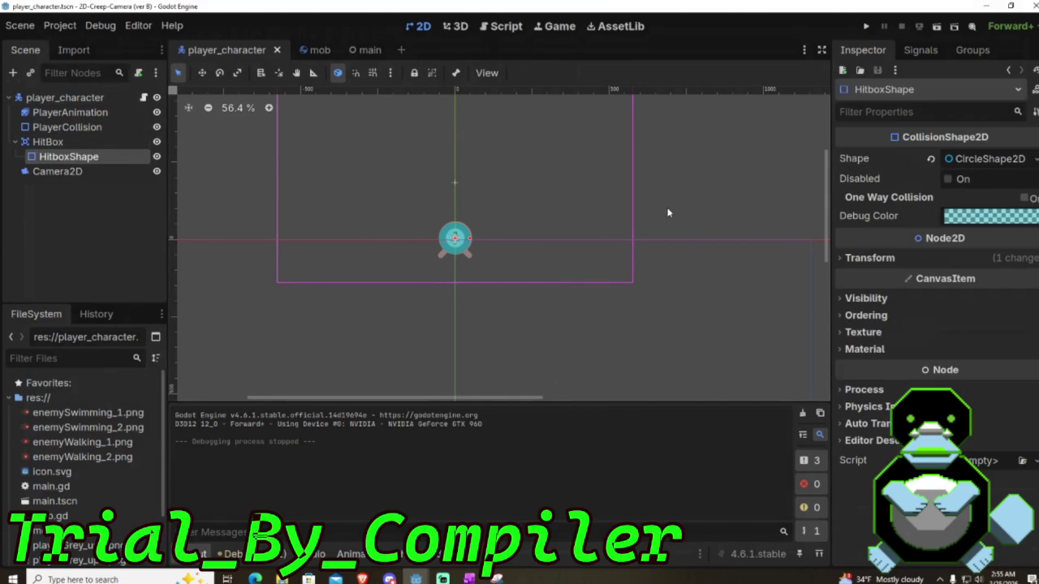
scroll(377, 221, "up", 2)
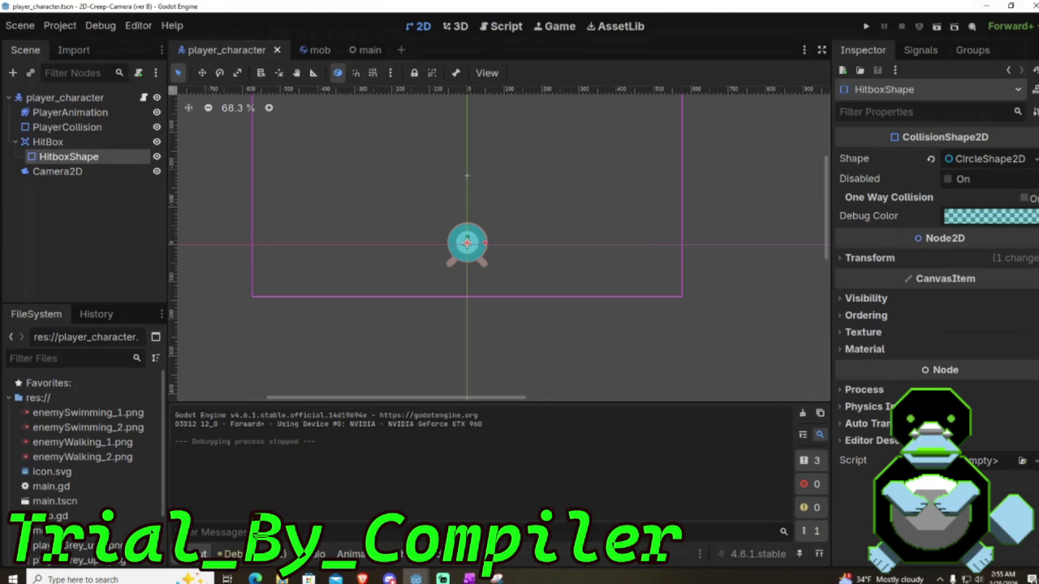
key("alt+Tab")
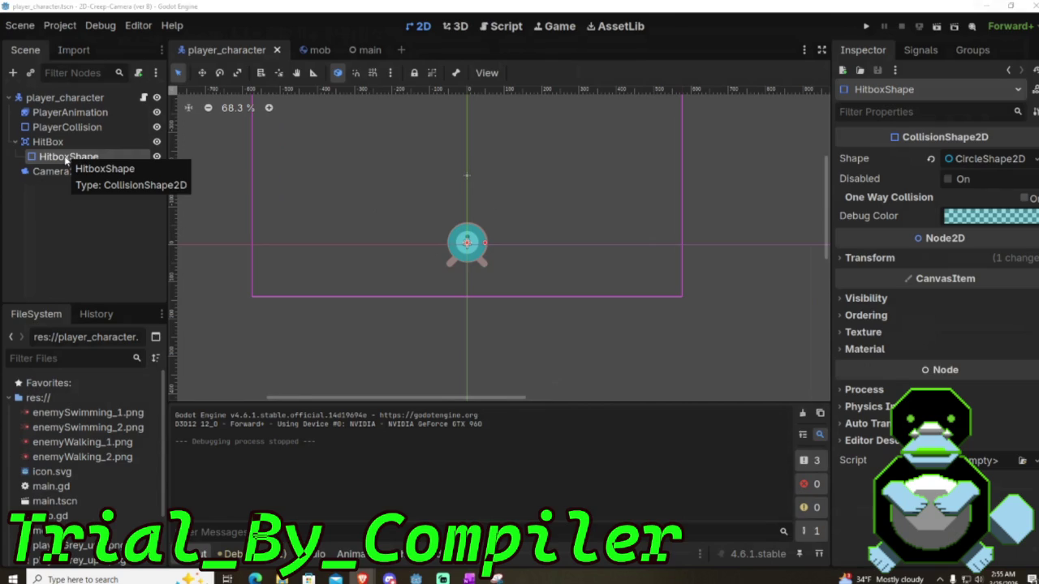
Step: Check HitboxShape's context menu without choosing an action, then select the player_character root
right_click(67, 159)
left_click(58, 162)
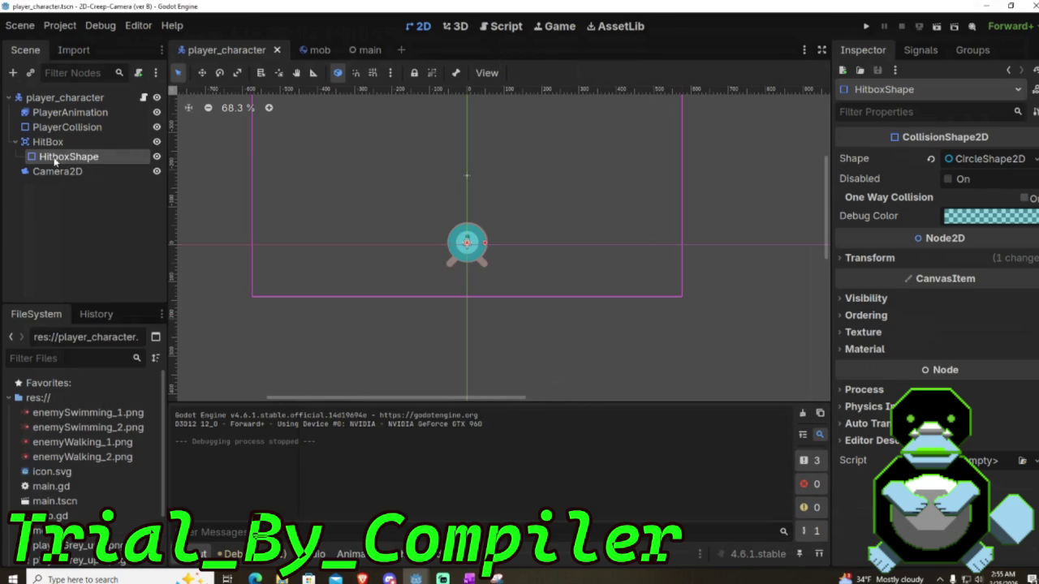
right_click(96, 161)
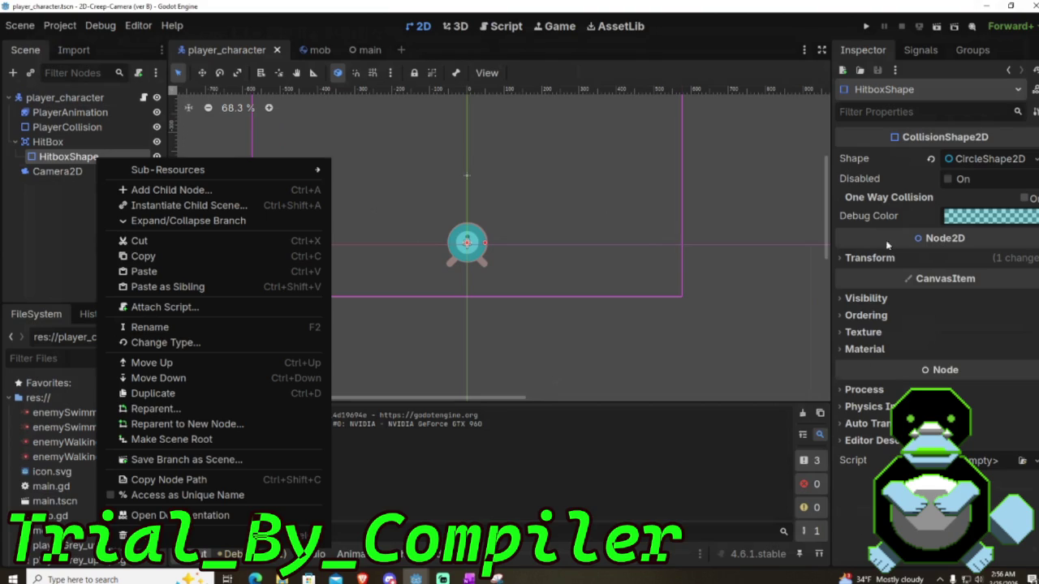
left_click(43, 103)
left_click(43, 101)
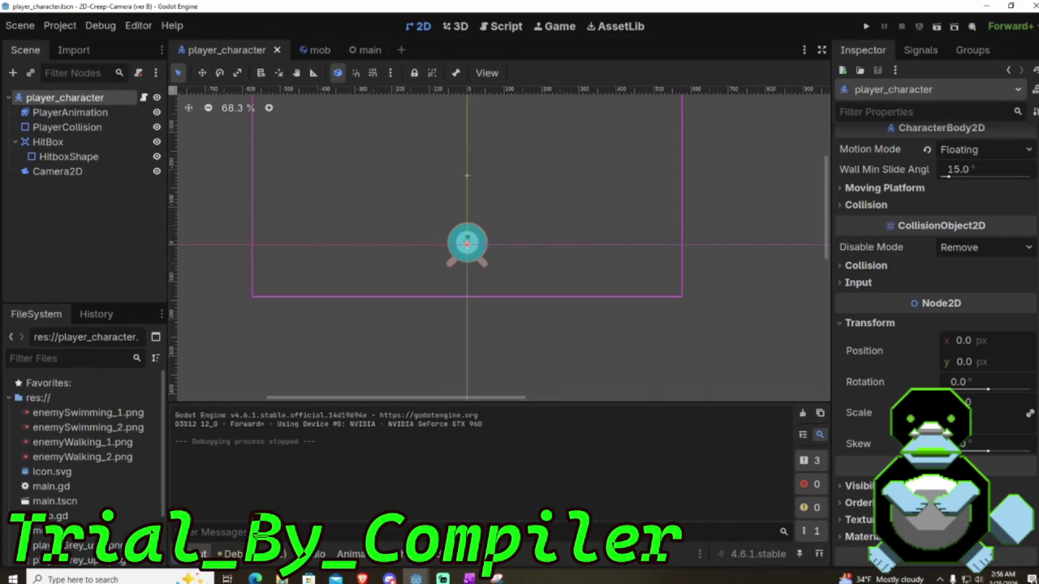
Step: Open player_character.gd in the Script workspace and show its Signals list with hit()
left_click(501, 29)
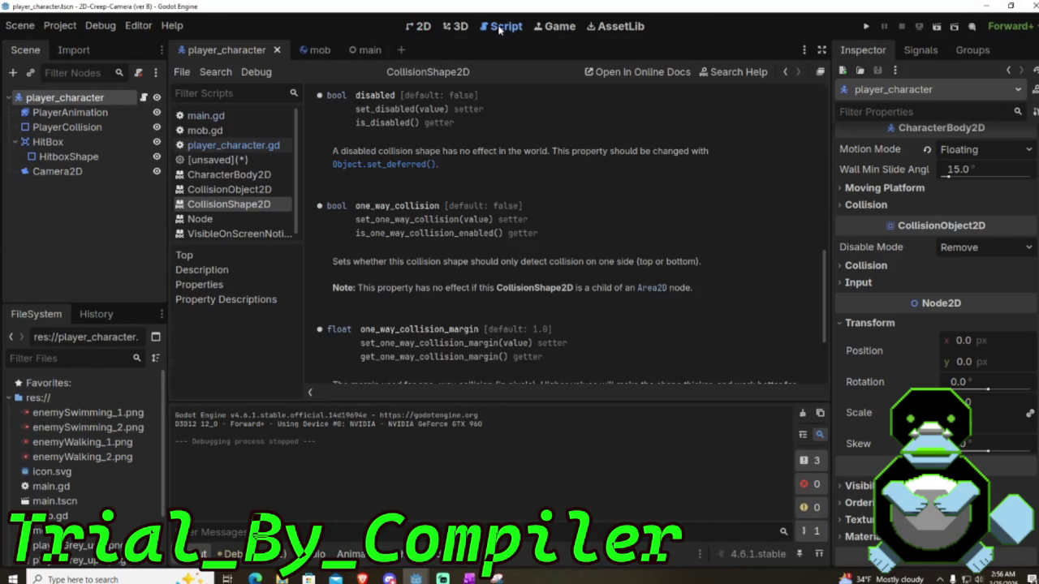
left_click(205, 115)
left_click(220, 147)
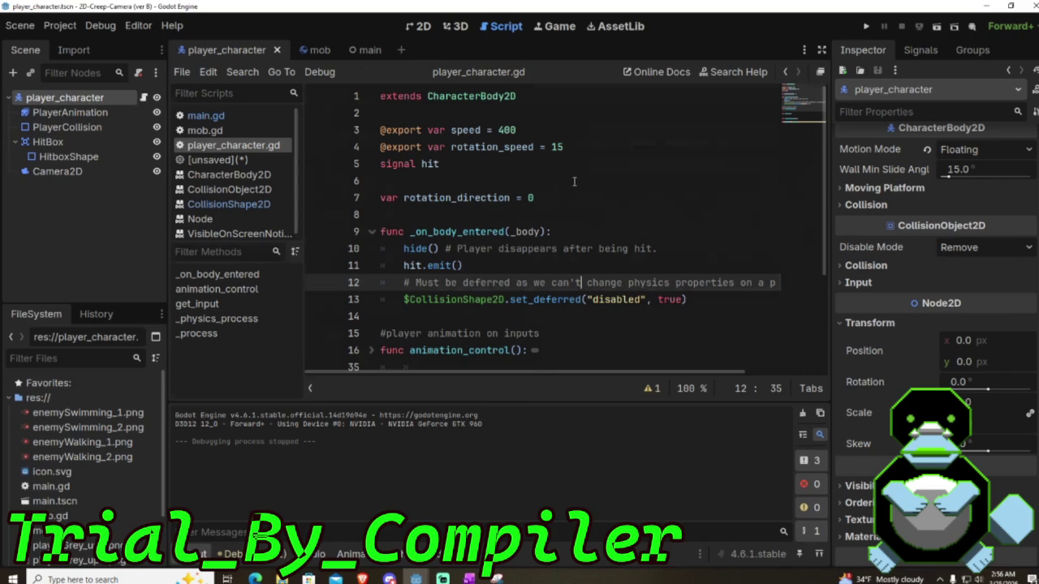
left_click(916, 55)
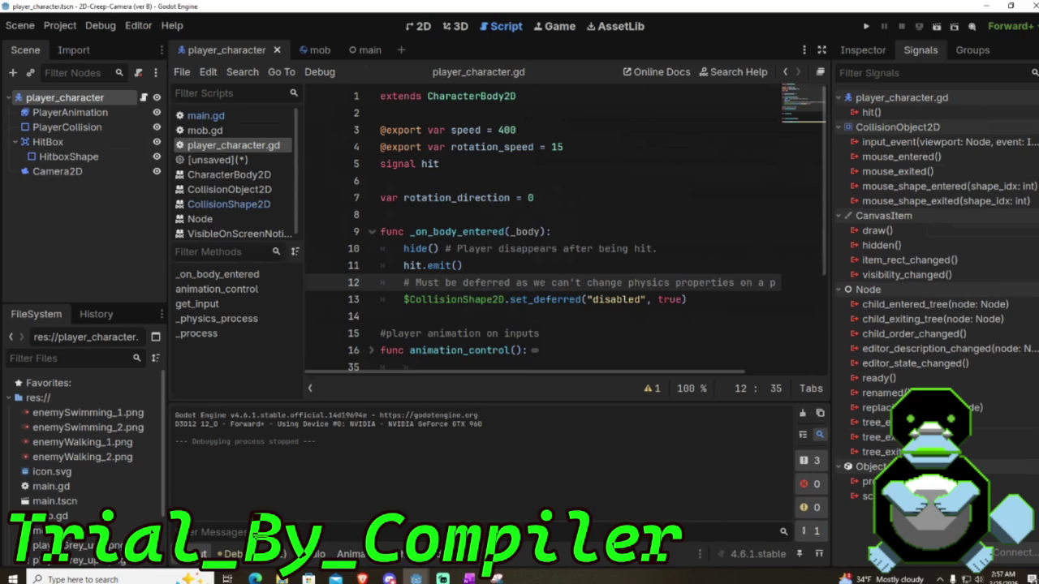
Step: Connect the hit() signal to a new receiver method named _on_hit
double_click(870, 112)
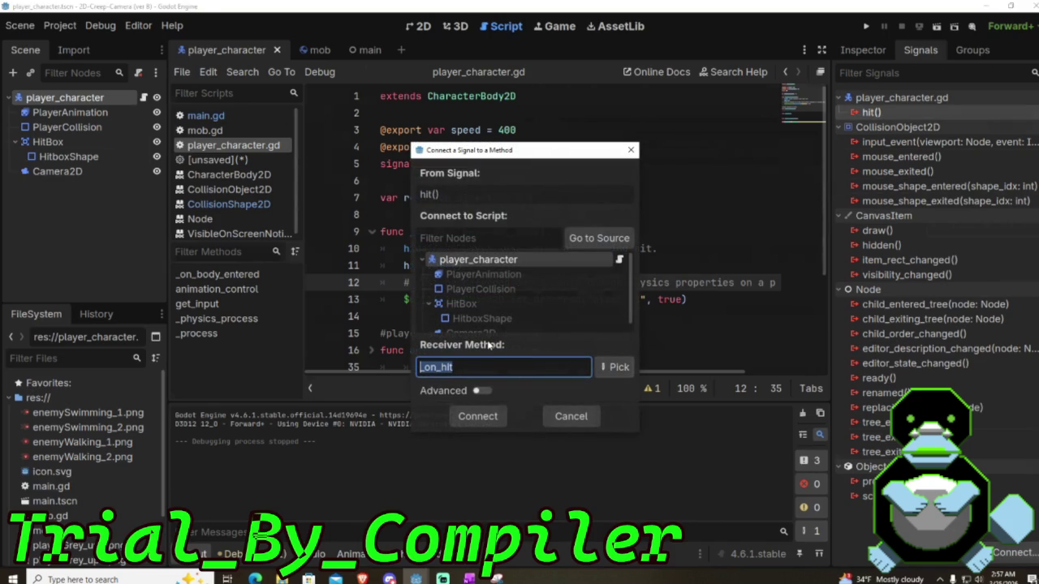
scroll(487, 300, "down", 2)
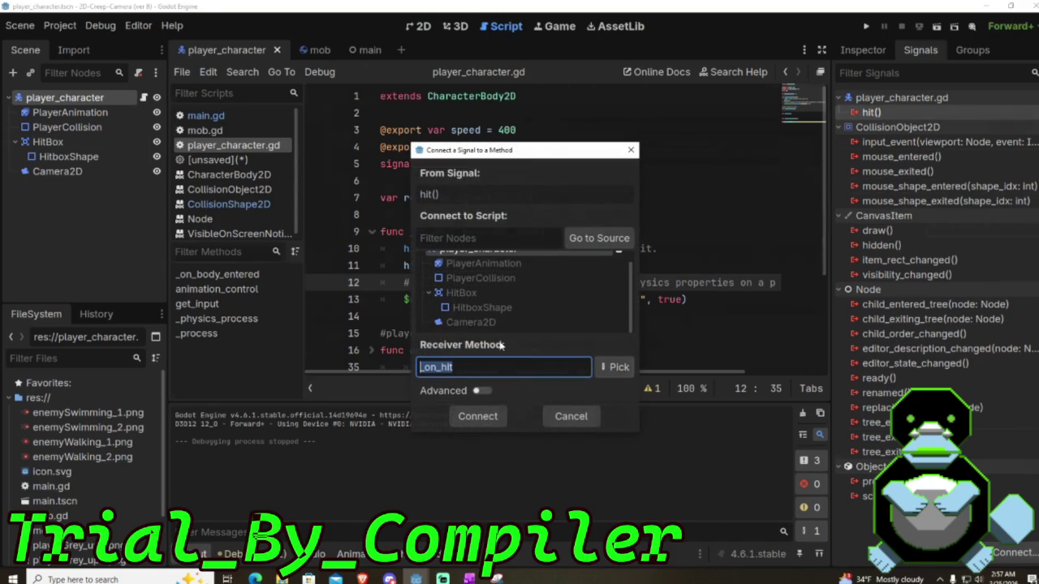
scroll(491, 320, "up", 2)
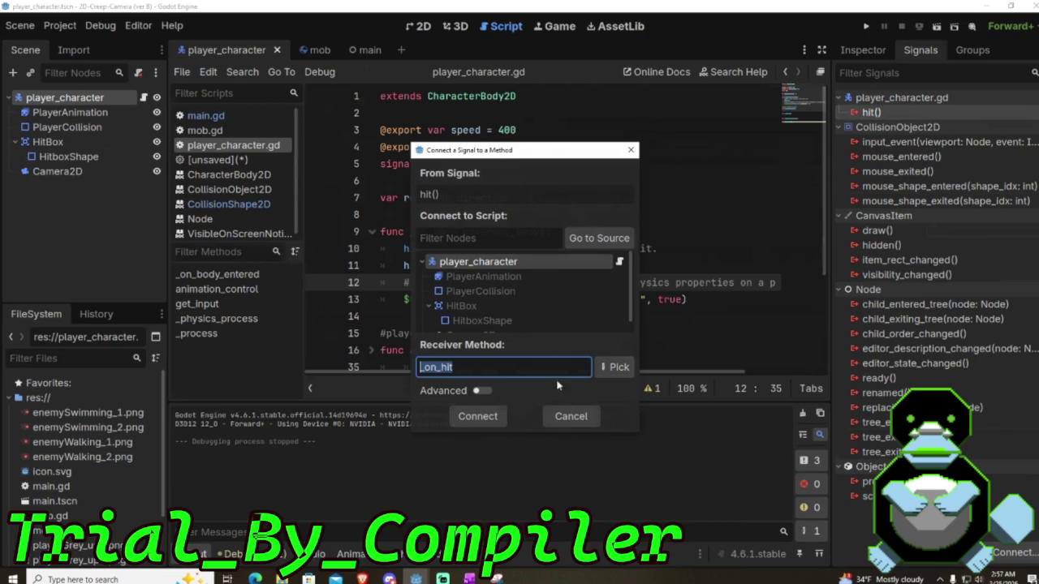
left_click(489, 417)
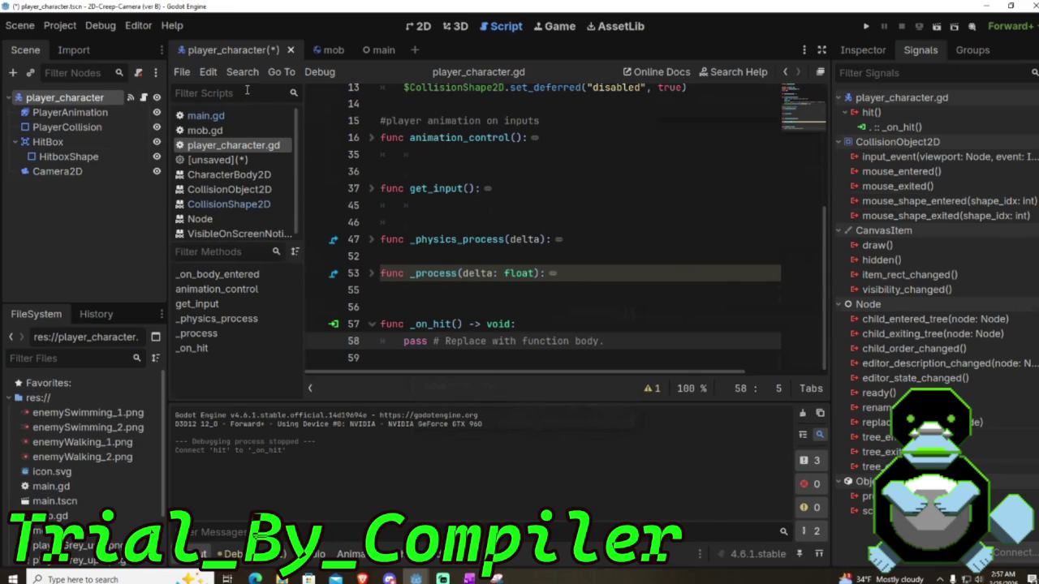
Step: In the Inspector, leave Disable Mode on Remove and expand the Collision layer and mask settings
left_click(848, 56)
scroll(922, 228, "down", 3)
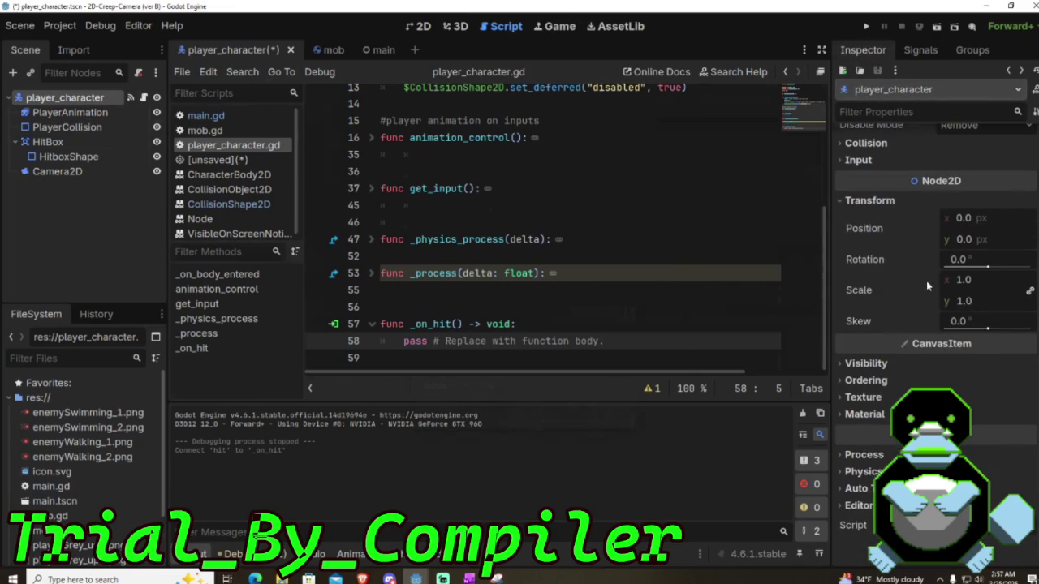
scroll(933, 325, "up", 3)
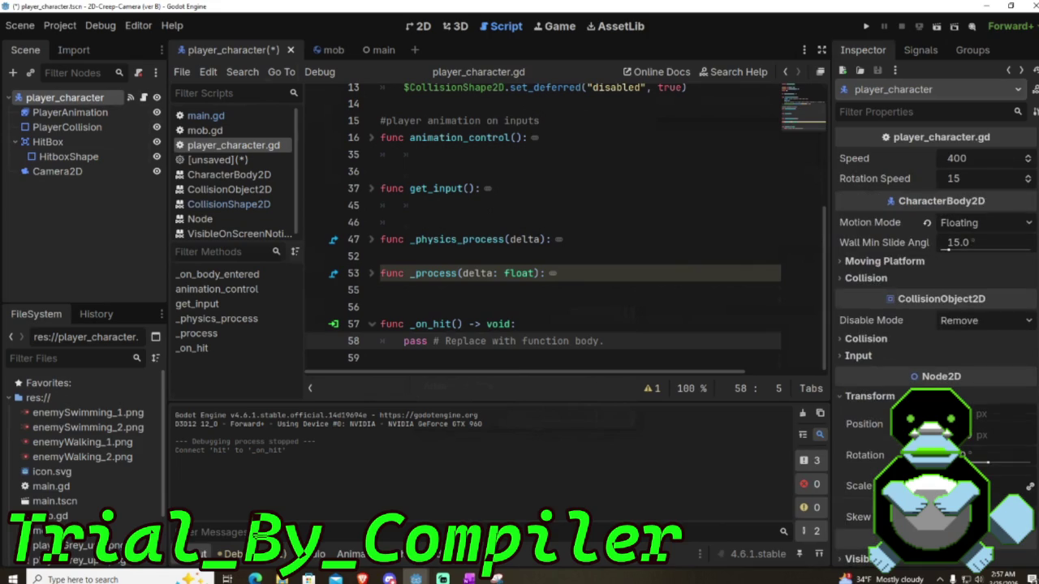
left_click(960, 320)
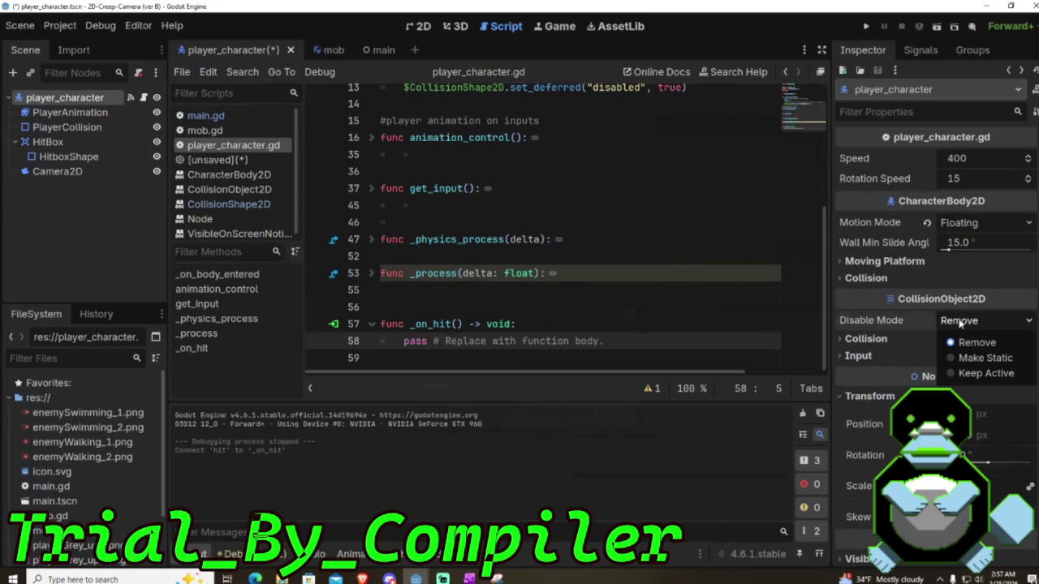
left_click(959, 320)
scroll(899, 359, "down", 5)
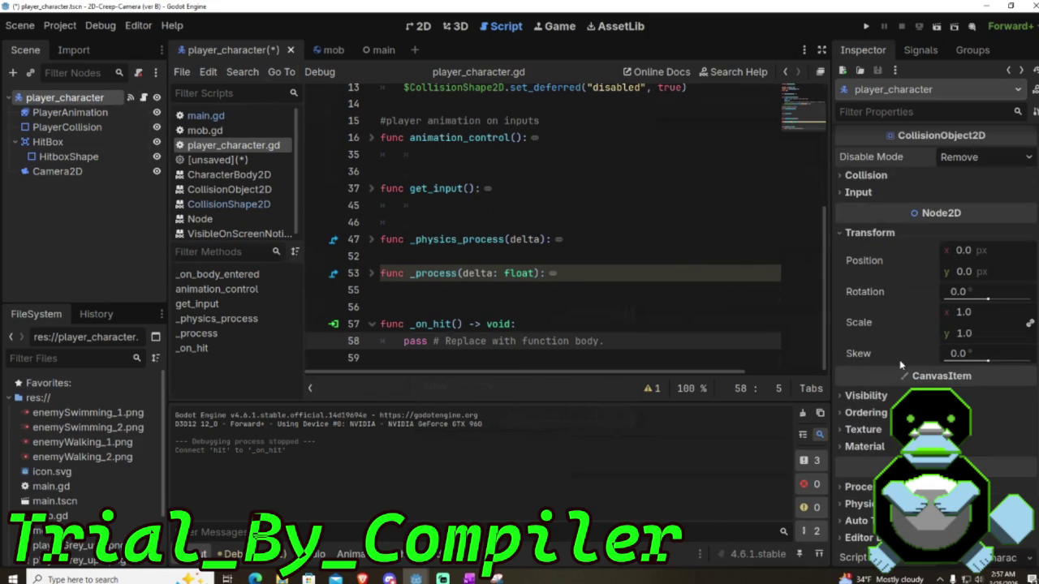
scroll(899, 369, "up", 5)
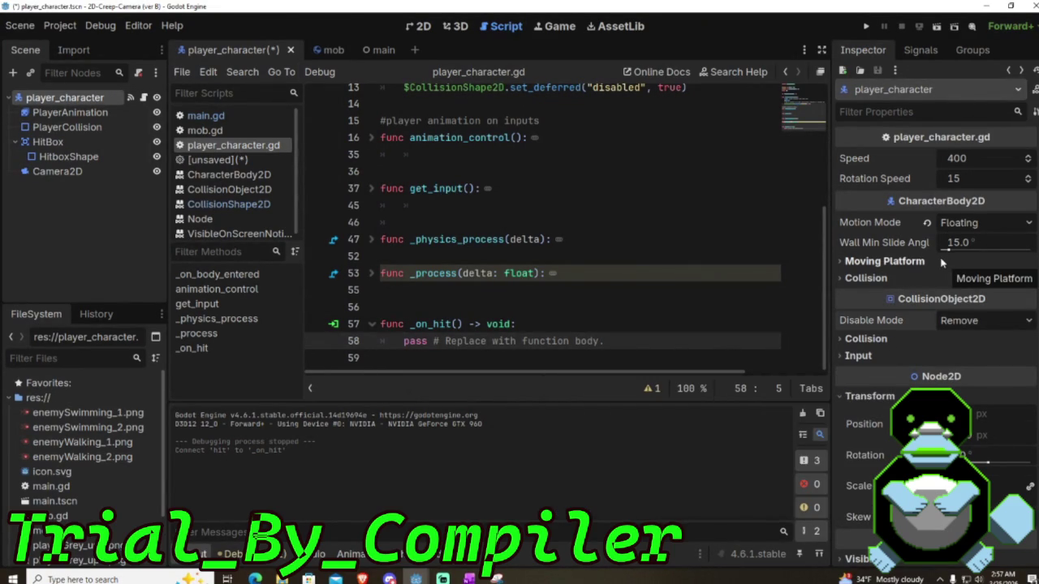
left_click(864, 340)
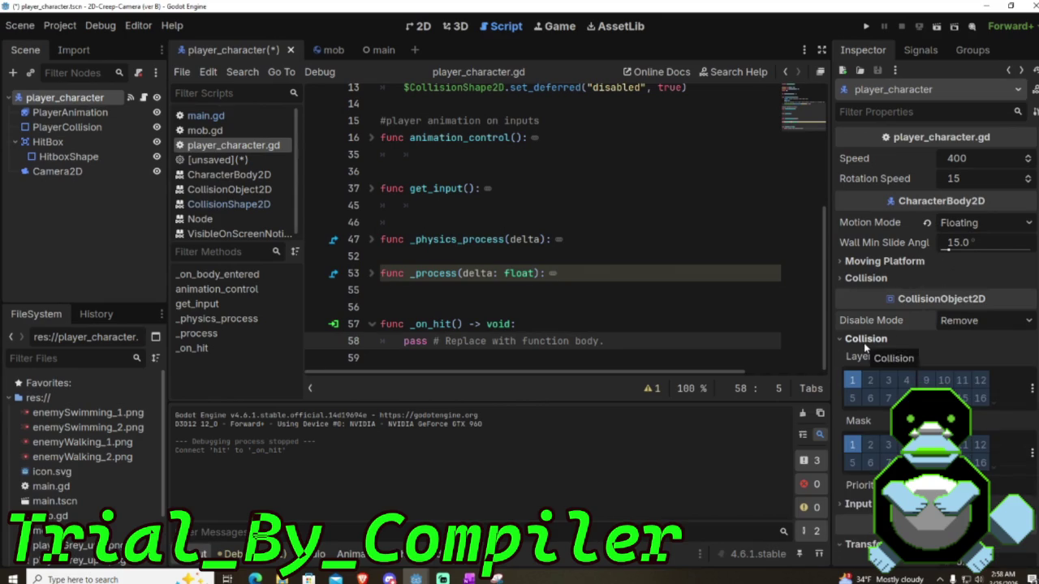
scroll(863, 343, "down", 2)
scroll(864, 346, "down", 4)
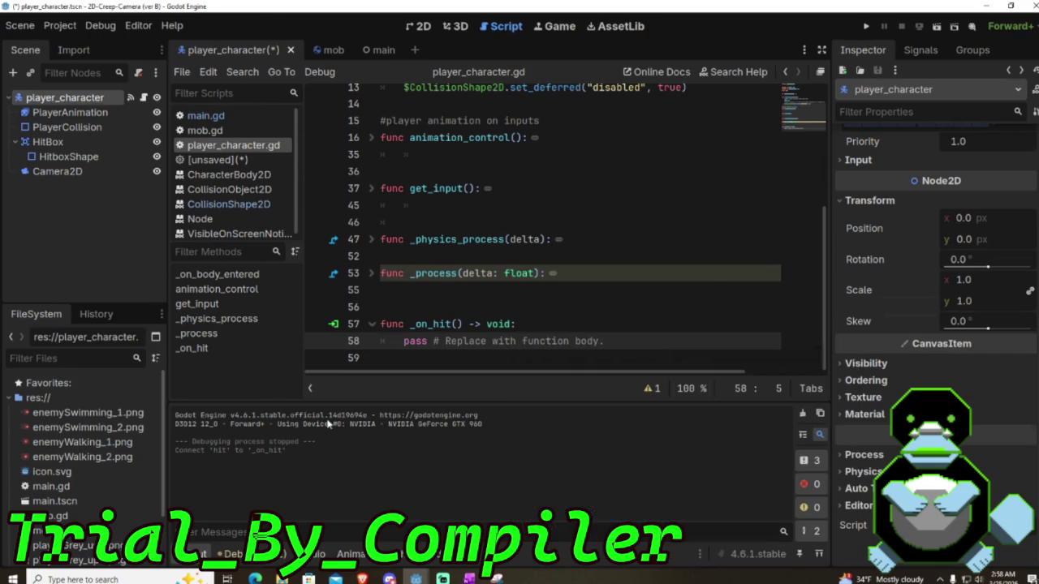
Step: In the Learning-DodgeCreeps project, review the Player node and player.gd, then run the game
mouse_move(416, 577)
left_click(474, 510)
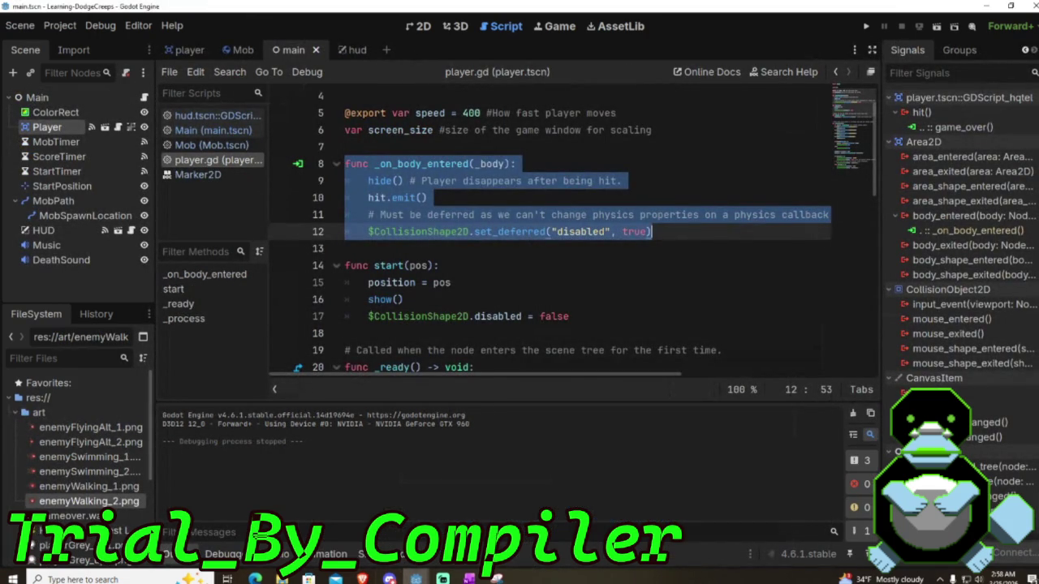
left_click(424, 215)
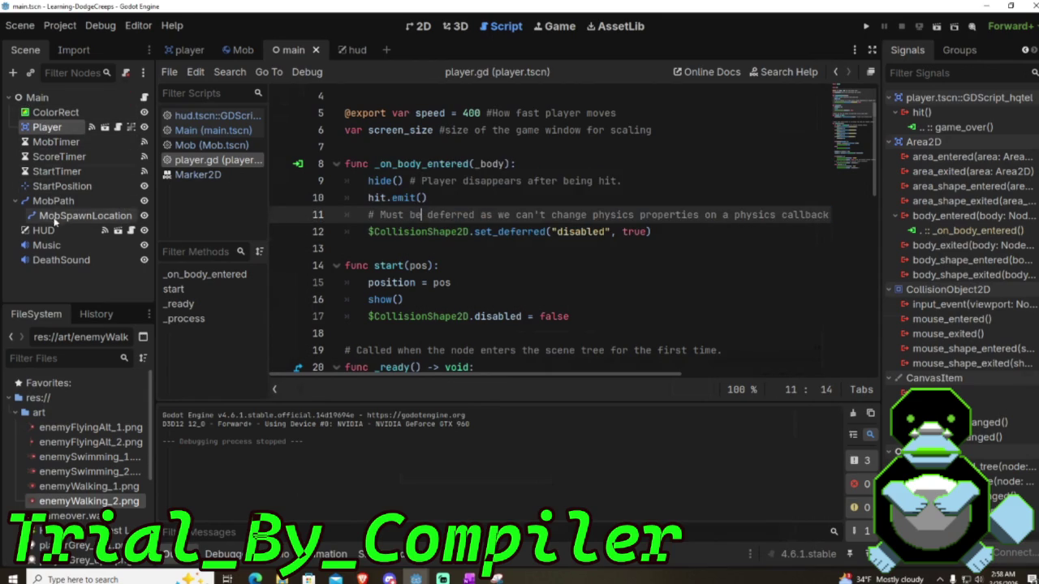
left_click(59, 113)
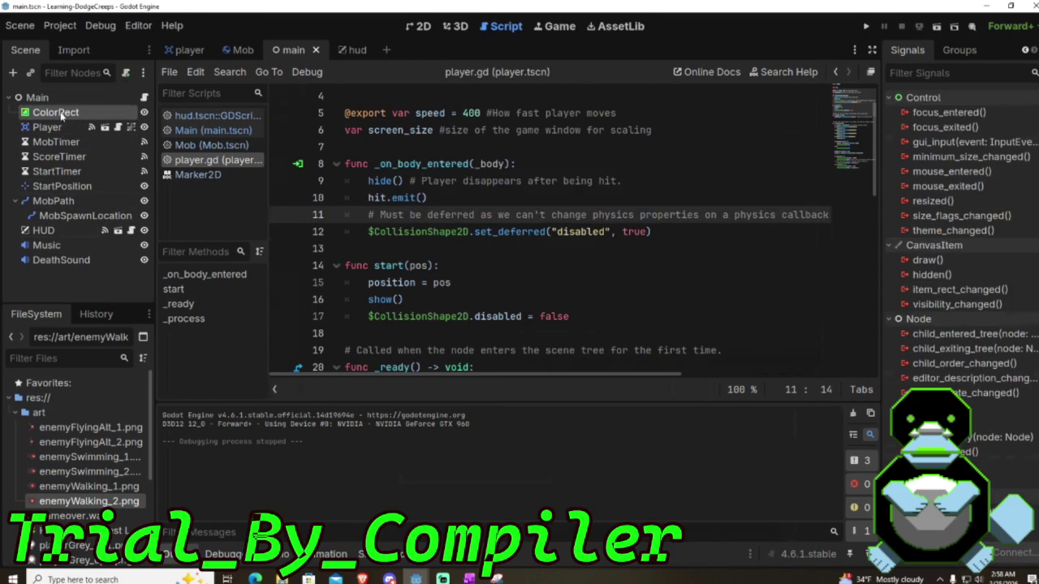
left_click(48, 128)
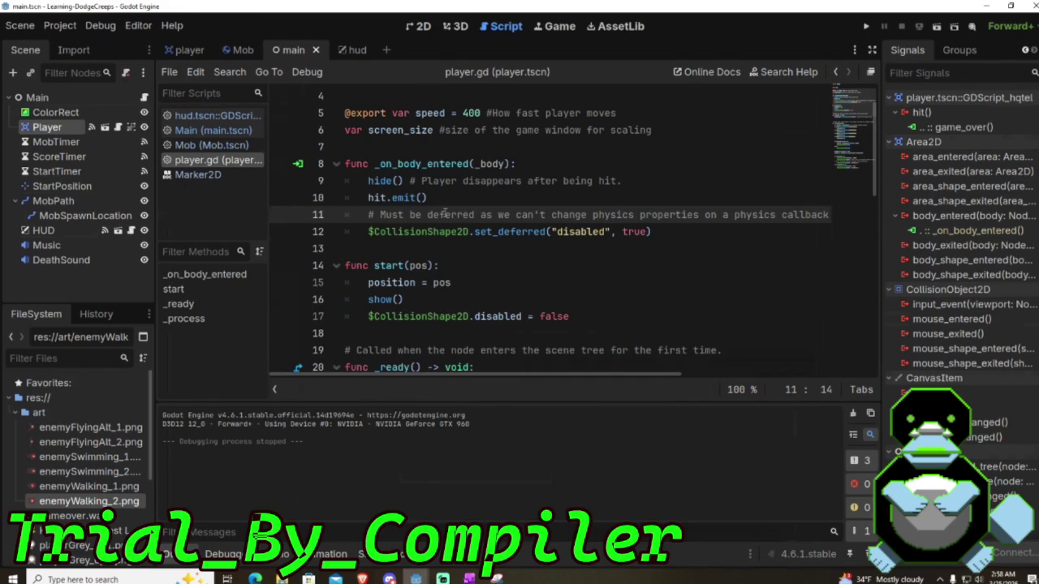
scroll(444, 212, "down", 9)
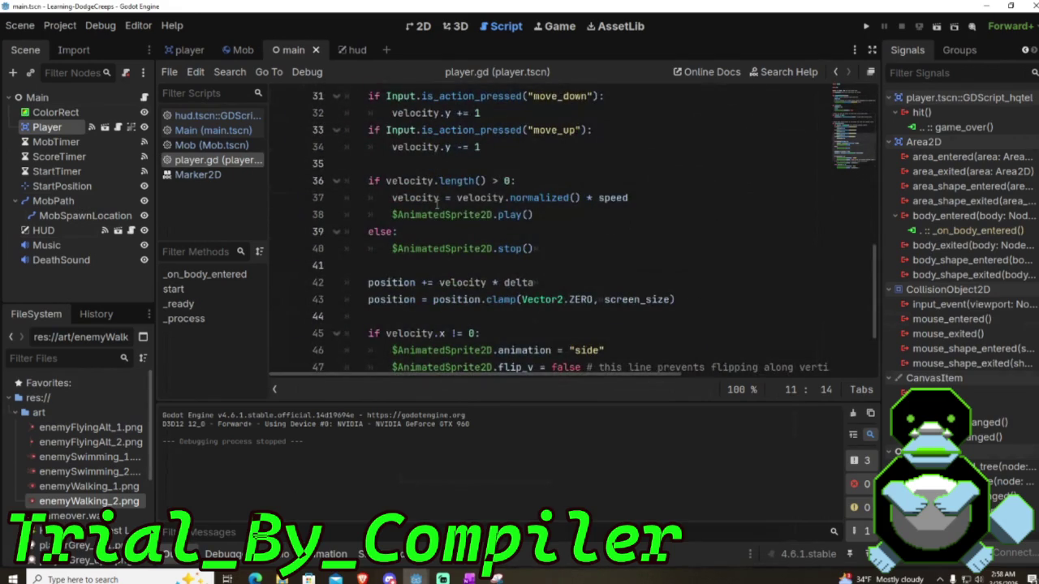
scroll(436, 204, "up", 1)
scroll(437, 204, "up", 2)
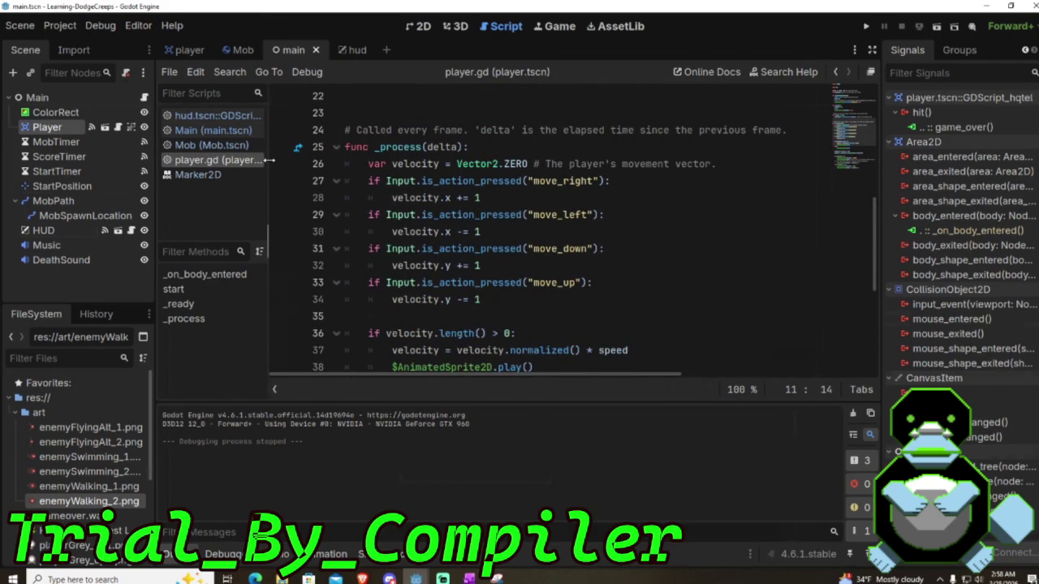
key("F5")
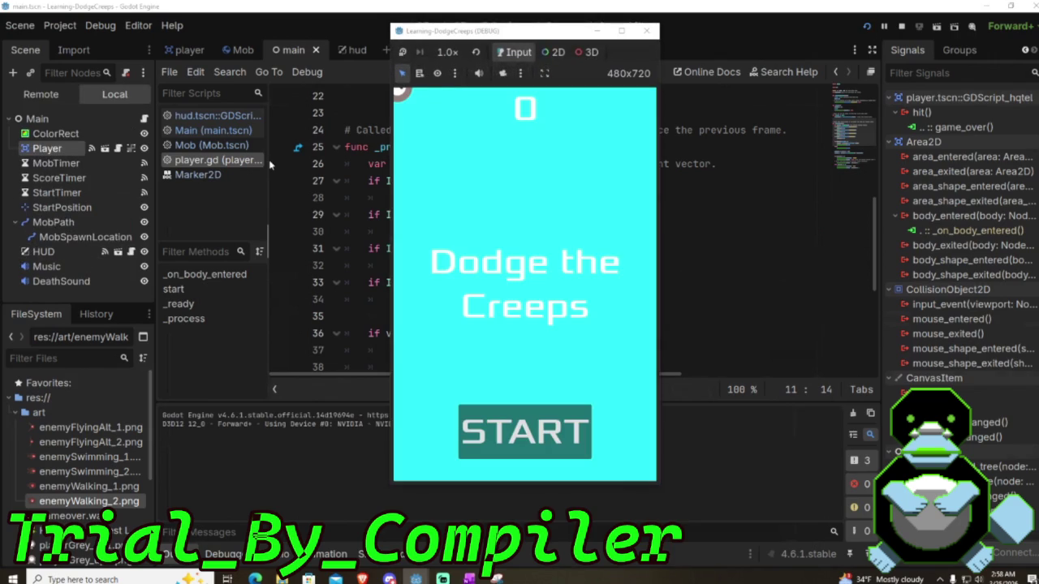